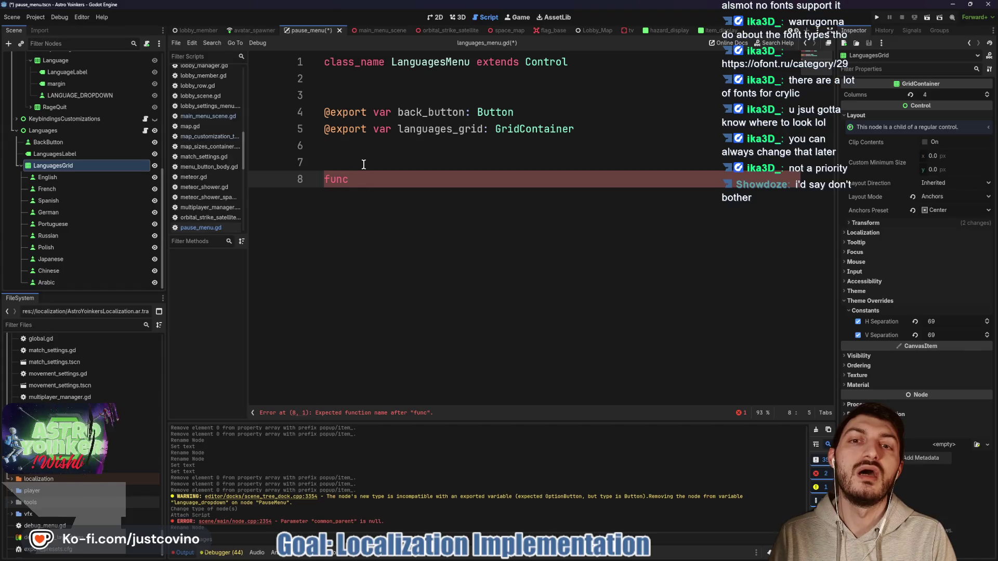
In _ready, connect each languages_grid child button's toggled signal to _on_button_toggled.bind(button).
{"action": "type", "text": "_r"}
{"action": "key", "text": "Return"}
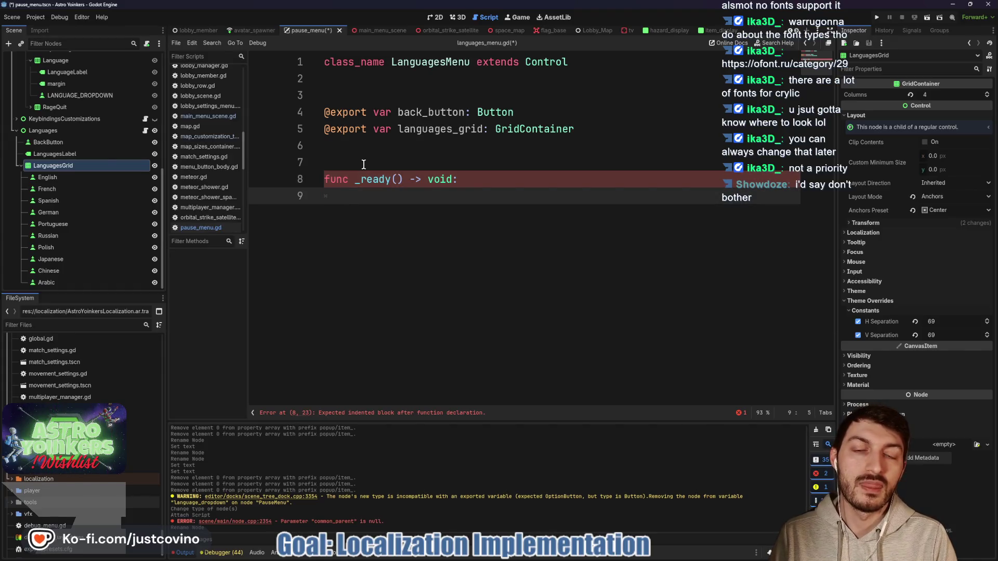
{"action": "type", "text": "for but"}
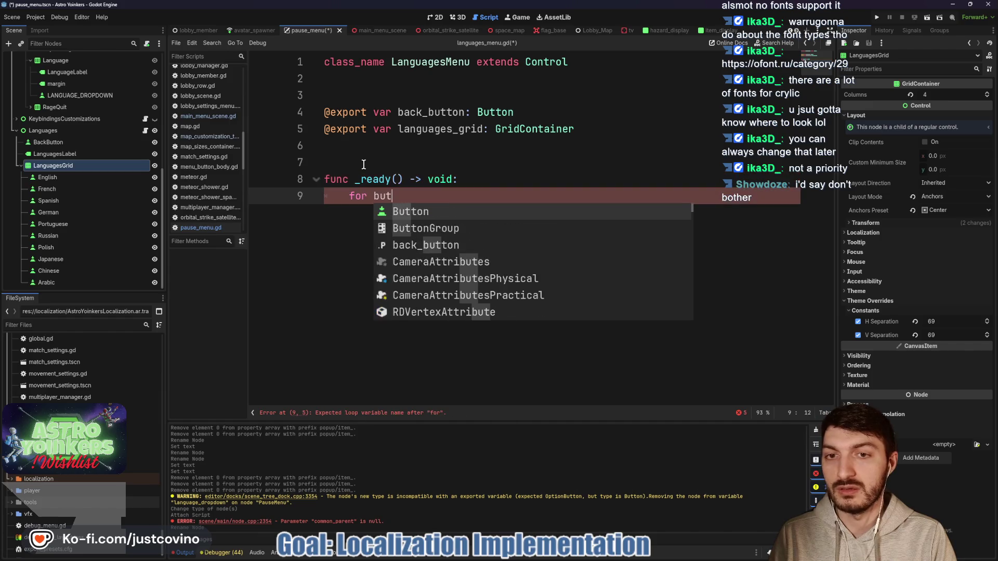
{"action": "type", "text": "ton: Button "}
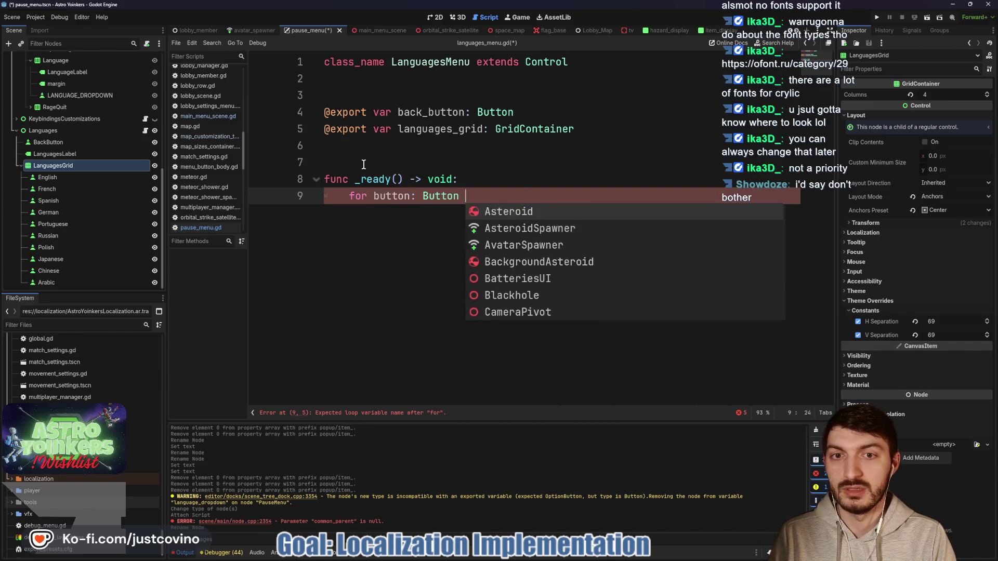
{"action": "type", "text": "in languages_grid.get"}
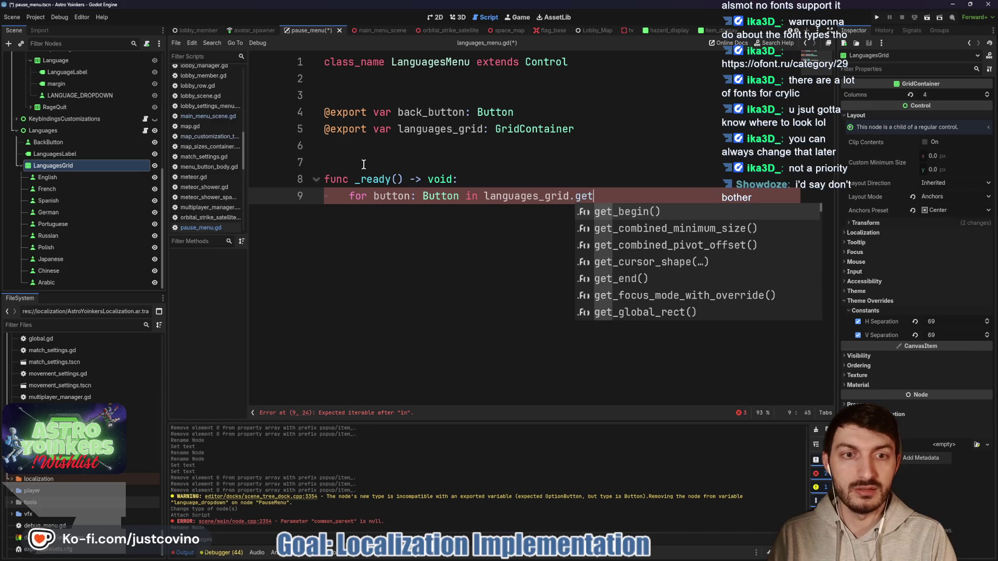
{"action": "type", "text": "_children("}
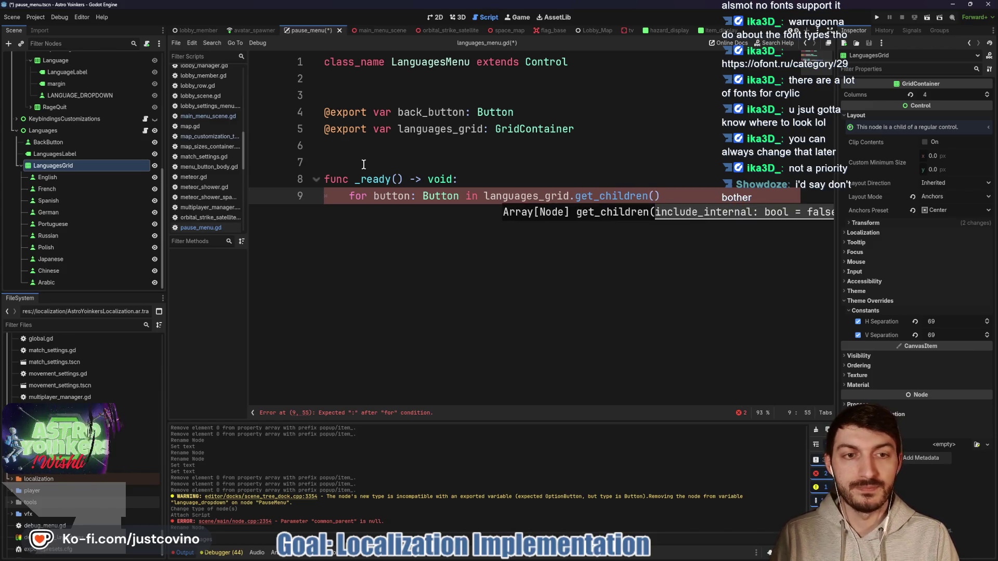
{"action": "key", "text": "Return"}
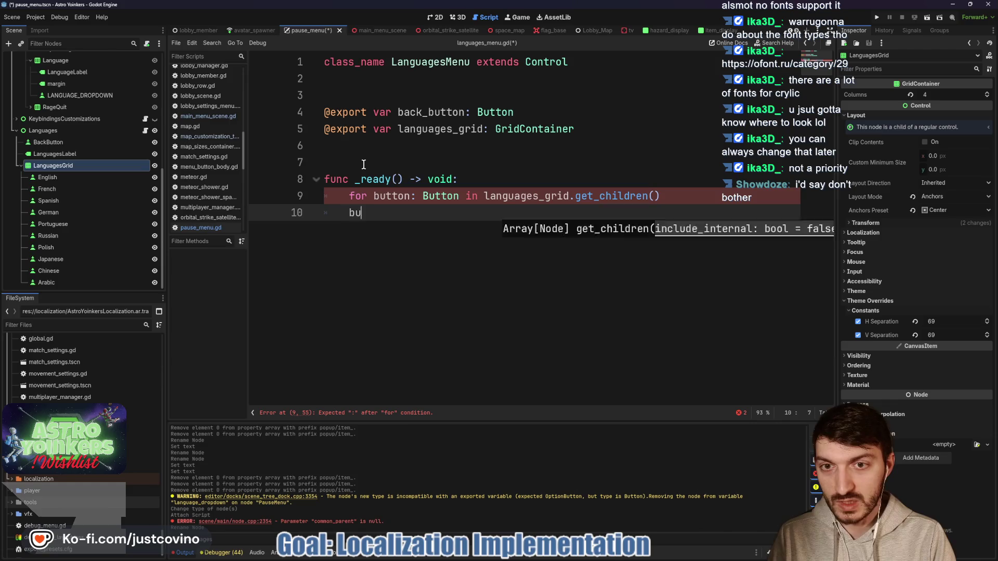
{"action": "type", "text": "tton"}
{"action": "key", "text": "BackSpace"}
{"action": "key", "text": "BackSpace"}
{"action": "key", "text": "BackSpace"}
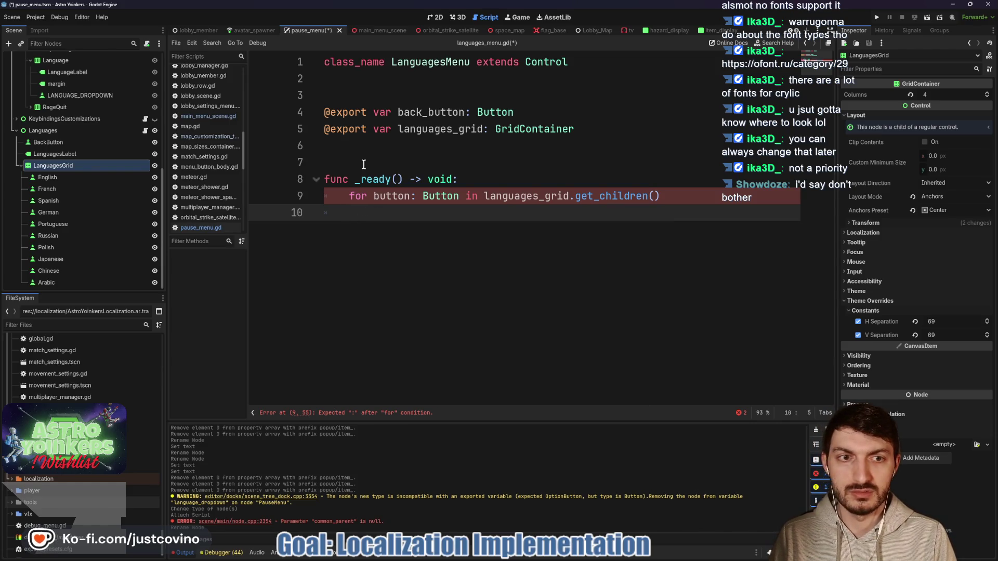
{"action": "left_click", "coordinate": [670, 199]}
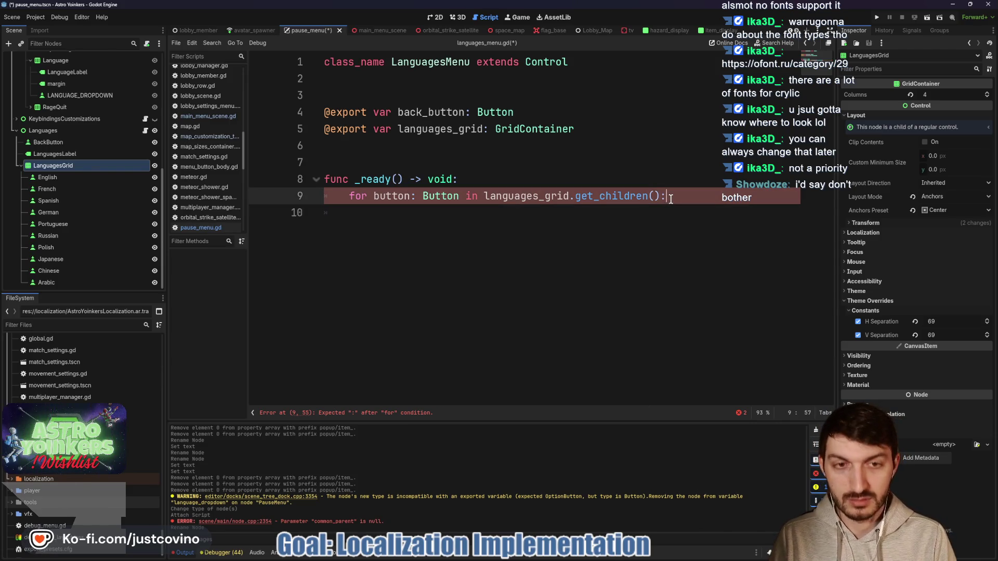
{"action": "key", "text": "Return"}
{"action": "type", "text": "button."}
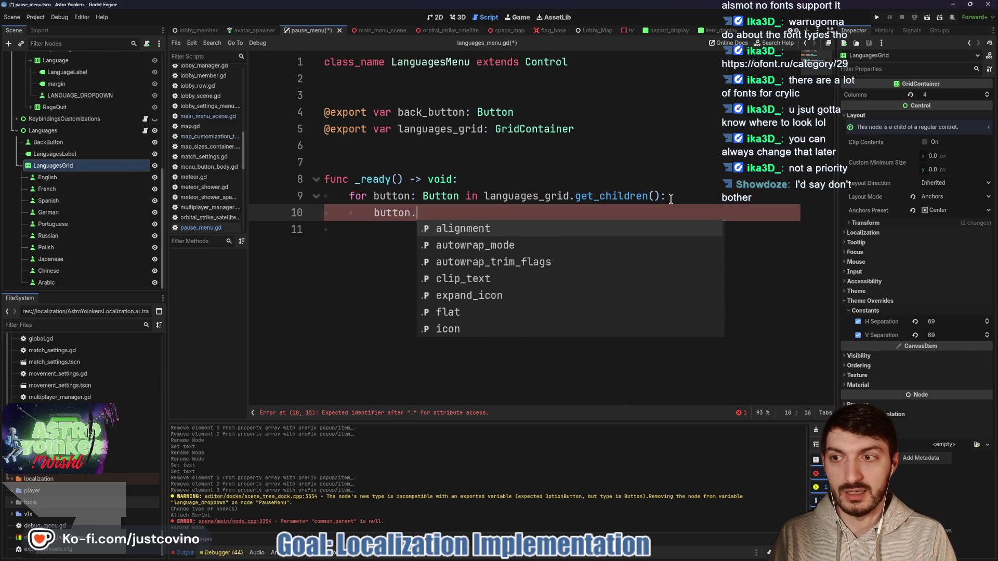
{"action": "type", "text": "togg"}
{"action": "key", "text": "Return"}
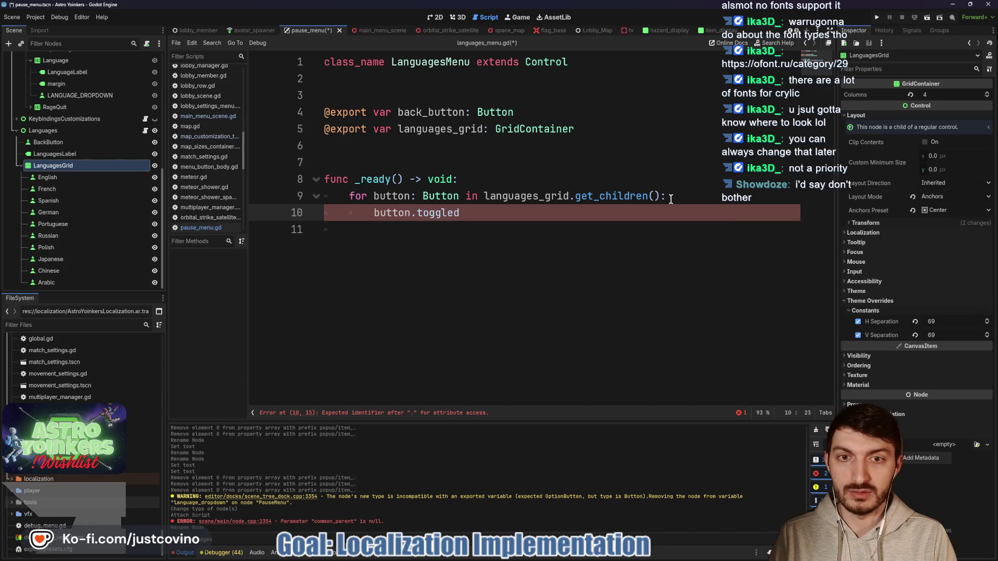
{"action": "type", "text": ".co"}
{"action": "key", "text": "Return"}
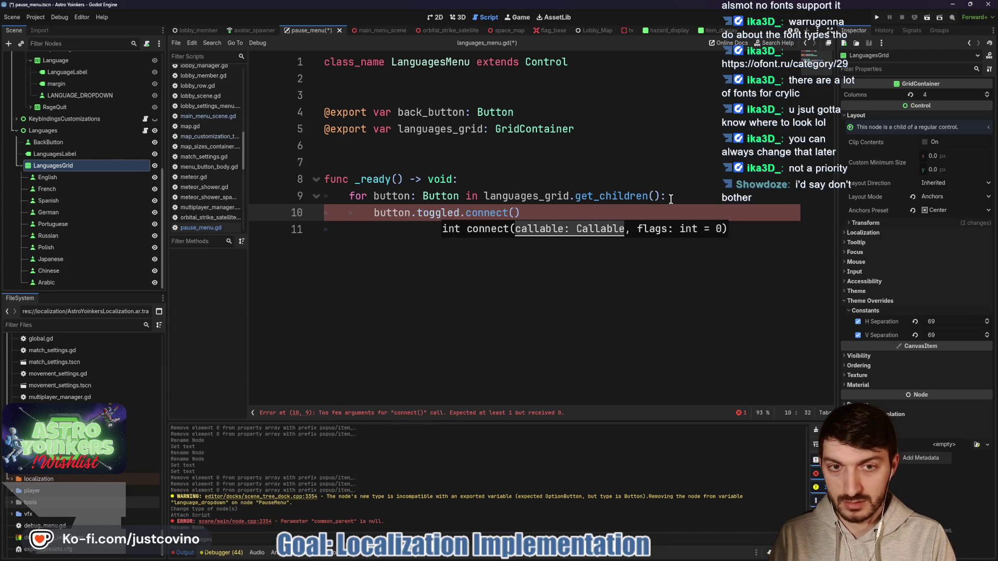
{"action": "type", "text": "_on_button_toggled."}
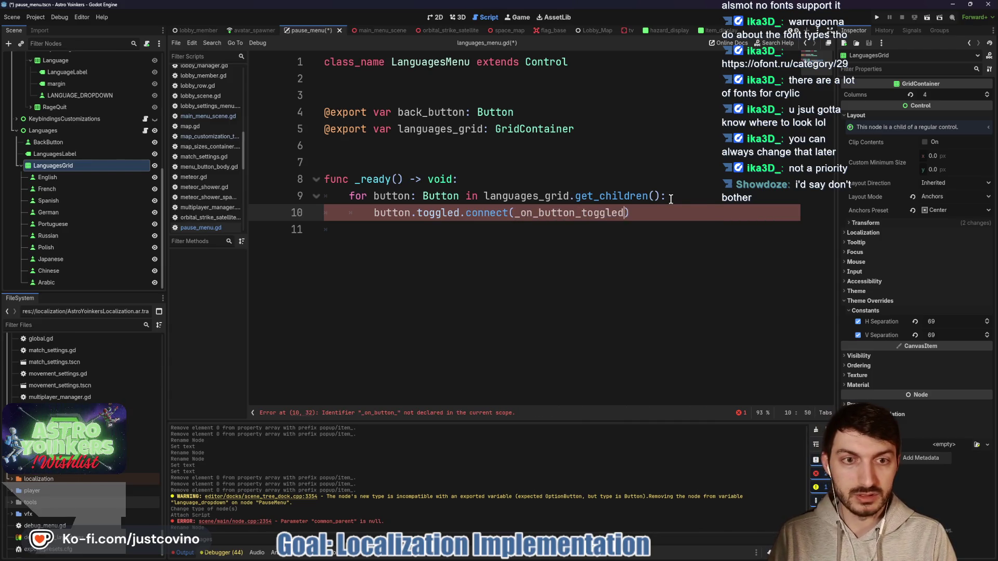
{"action": "type", "text": "bind(button"}
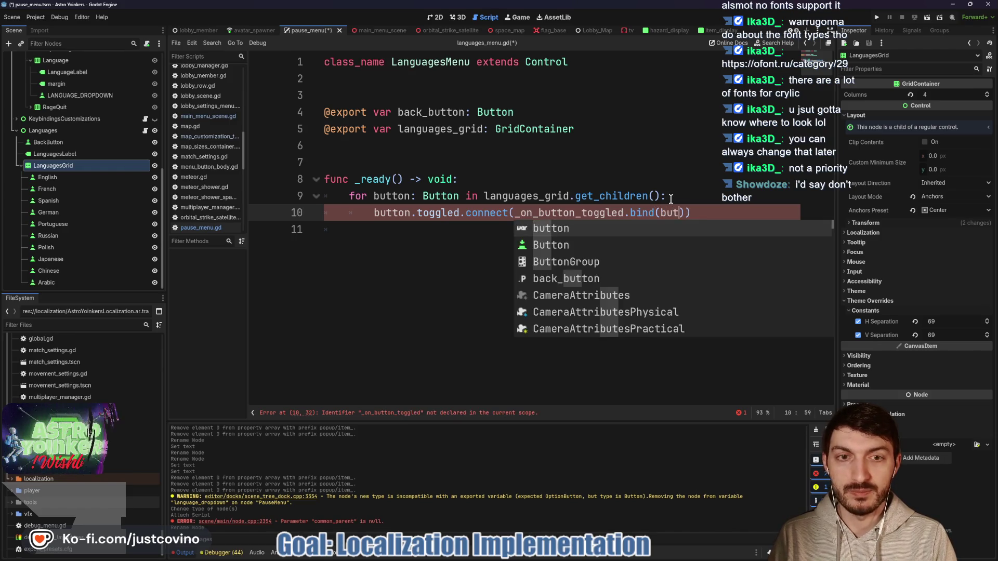
Add the handler _on_button_toggled(toggled_on: bool, button: Button) -> void with a pass body.
{"action": "left_click", "coordinate": [526, 250]}
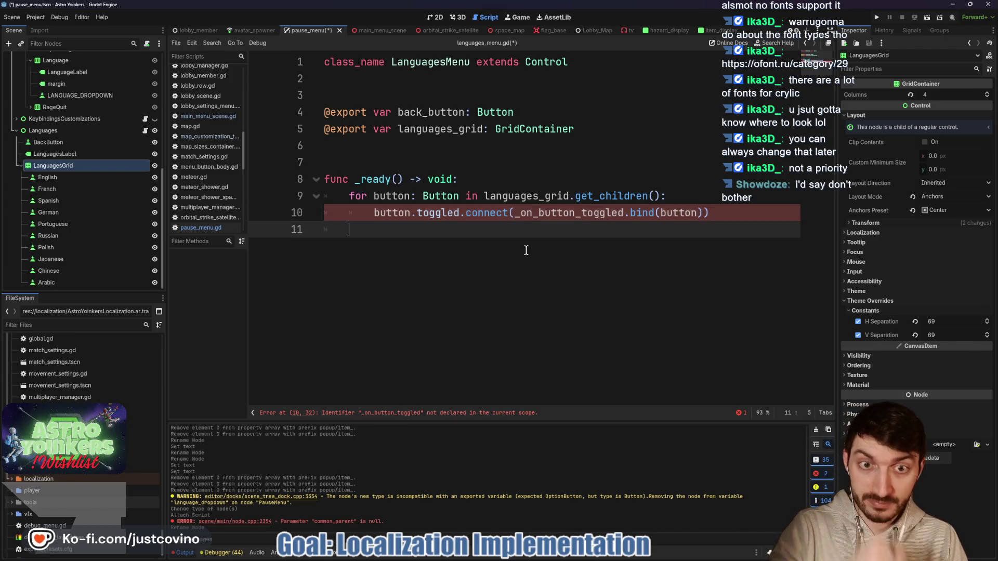
{"action": "key", "text": "Return"}
{"action": "key", "text": "Return"}
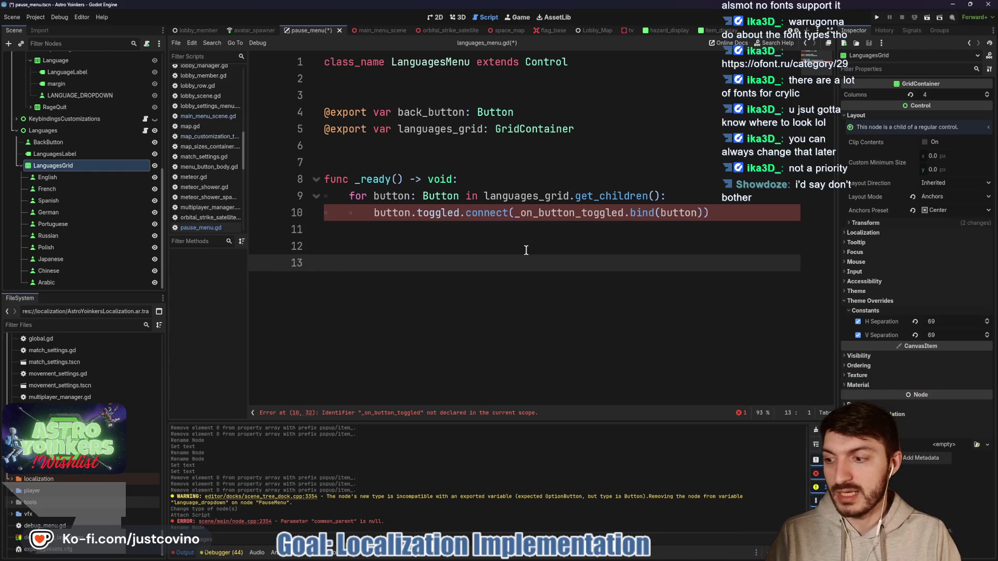
{"action": "type", "text": "func "}
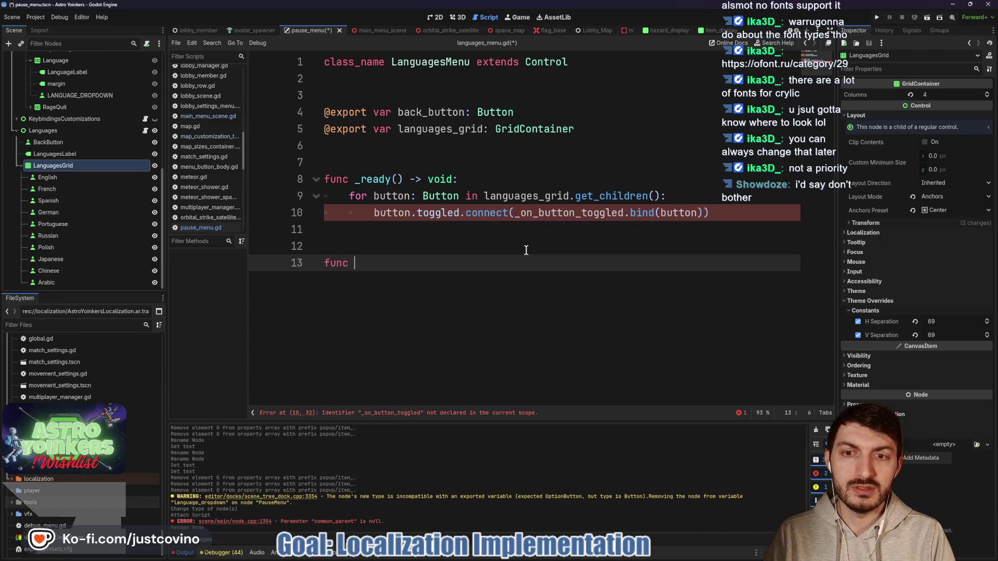
{"action": "type", "text": "_on_button_toggled(i"}
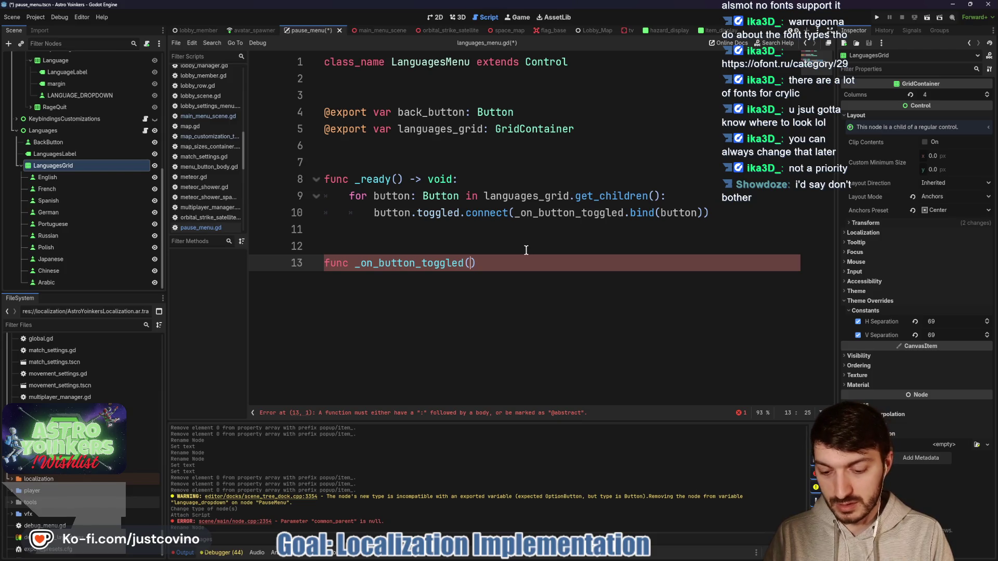
{"action": "type", "text": "s_"}
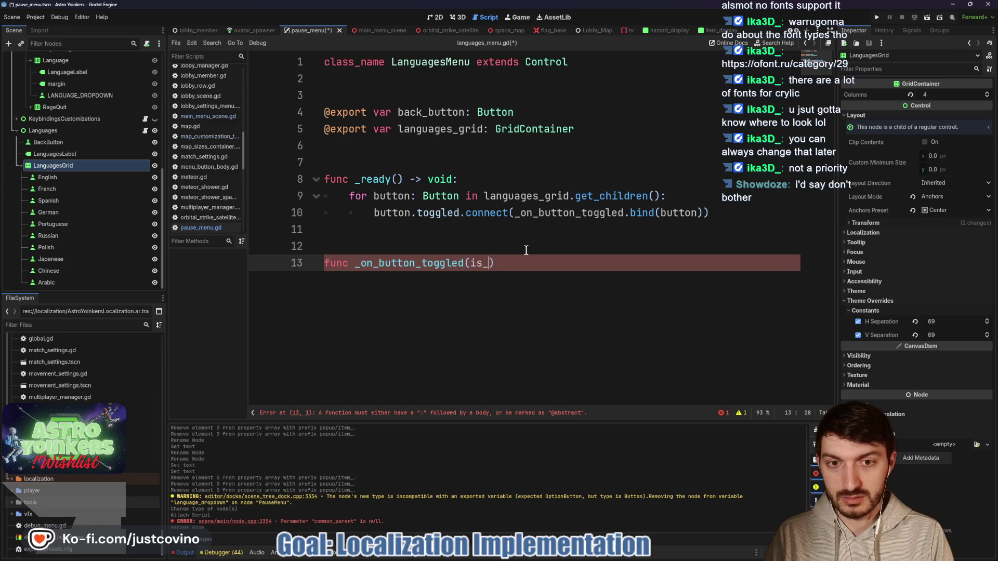
{"action": "key", "text": "BackSpace"}
{"action": "key", "text": "BackSpace"}
{"action": "key", "text": "BackSpace"}
{"action": "type", "text": "toggled_on:"}
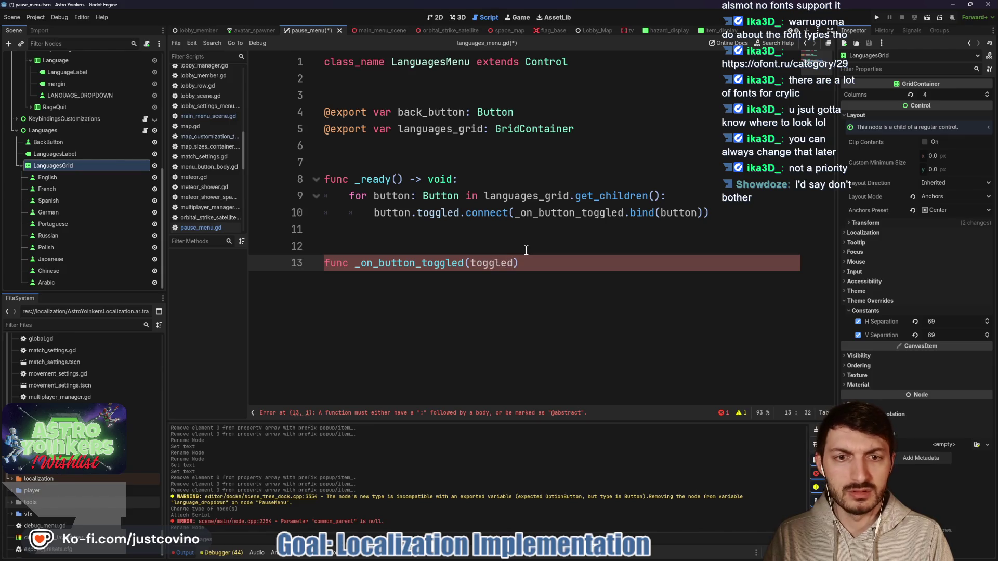
{"action": "type", "text": " bool, "}
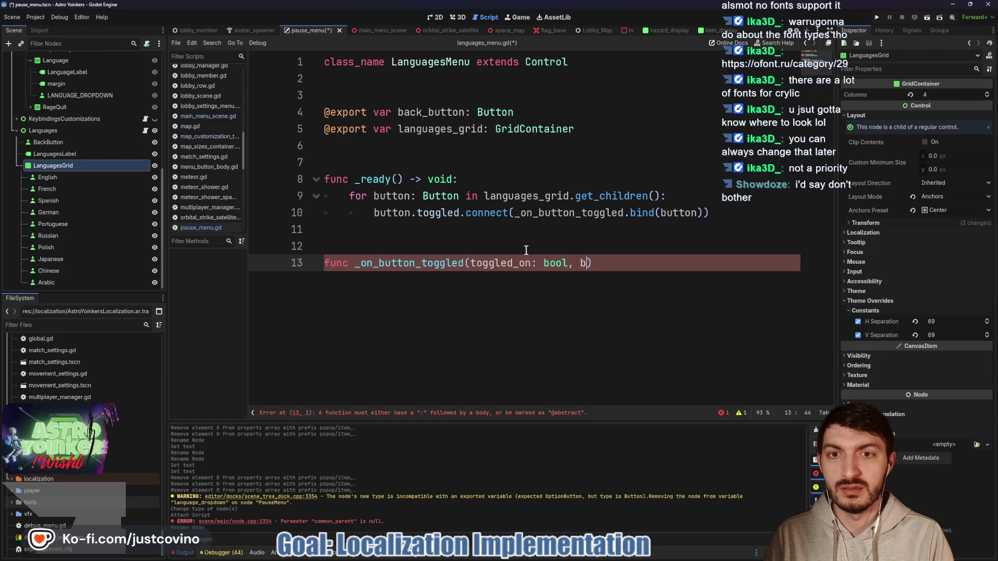
{"action": "type", "text": "button:"}
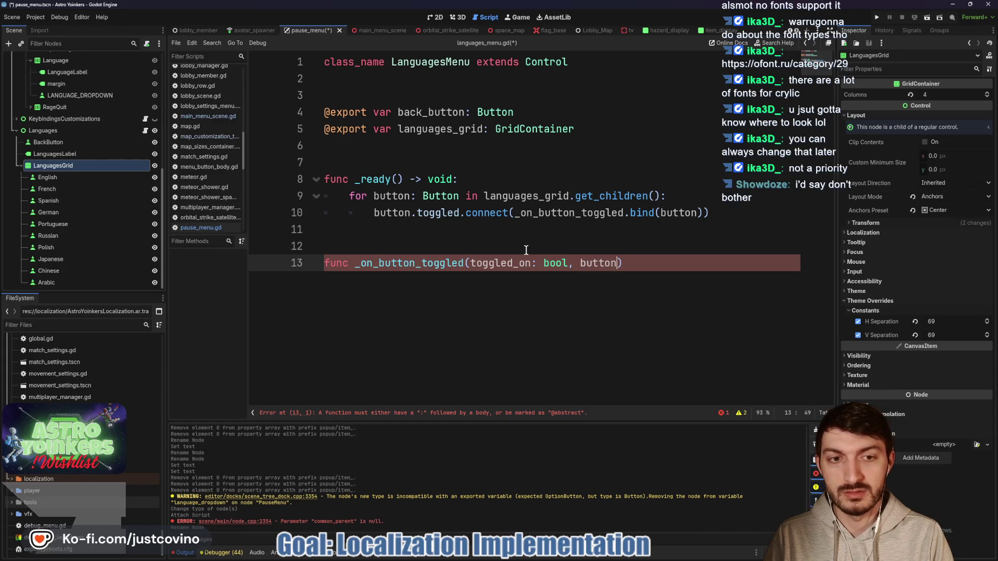
{"action": "type", "text": " Button"}
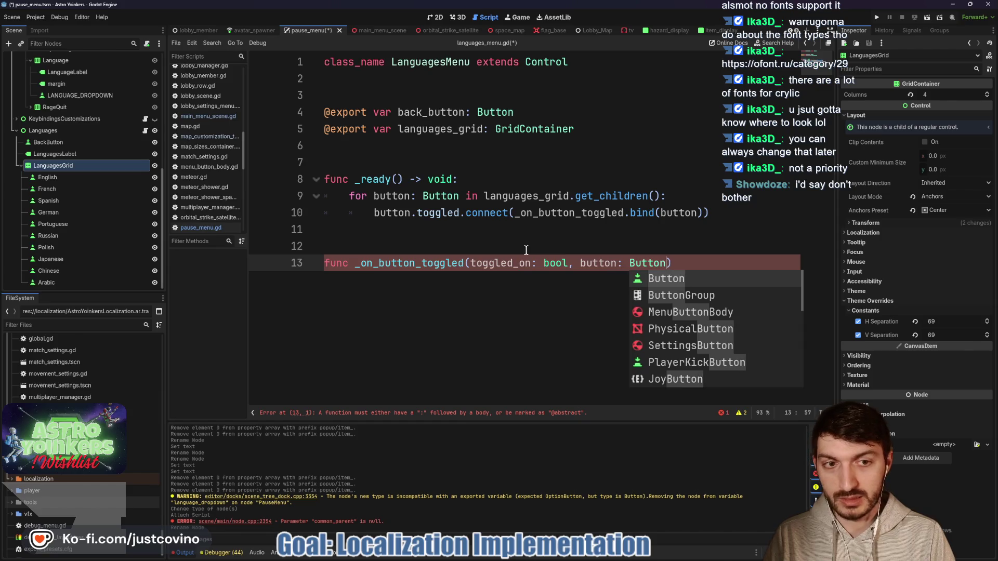
{"action": "type", "text": ") -> void:"}
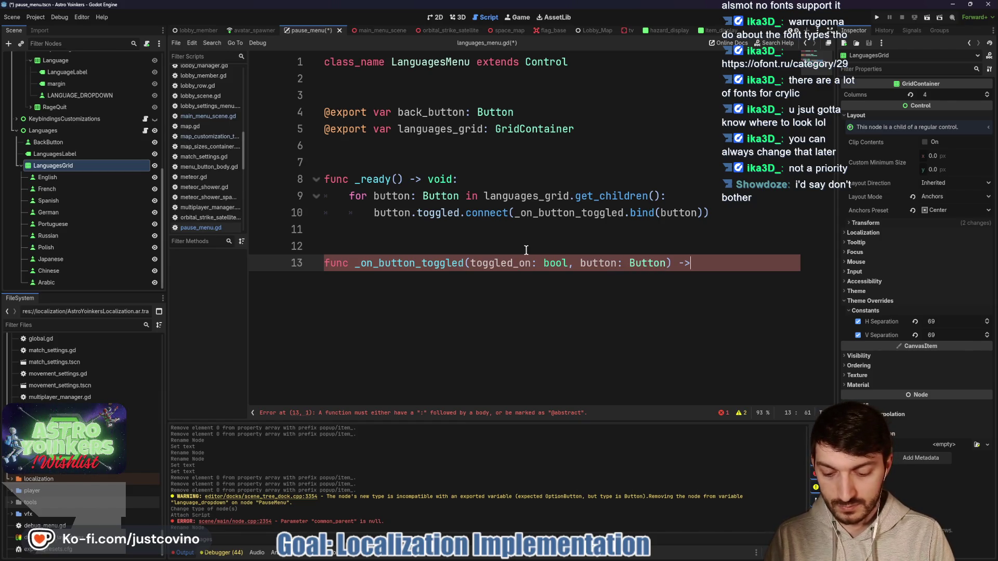
{"action": "key", "text": "Return"}
{"action": "type", "text": "pass"}
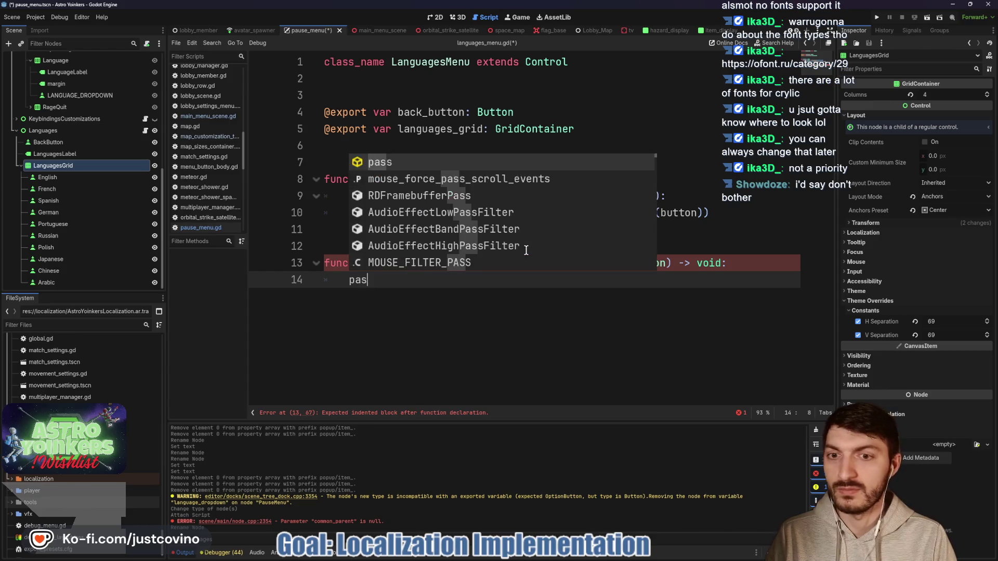
{"action": "left_click", "coordinate": [343, 244]}
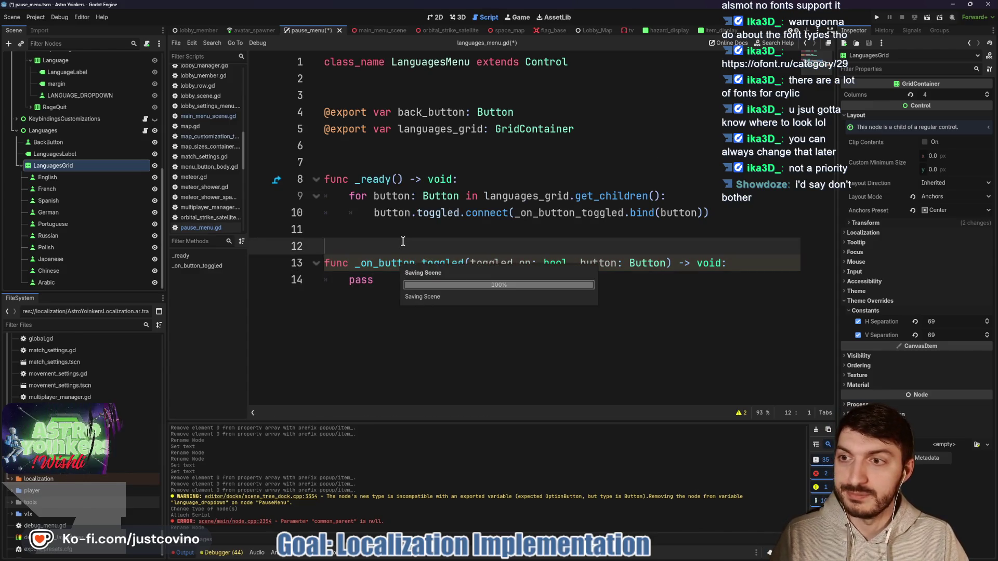
{"action": "key", "text": "ctrl+s"}
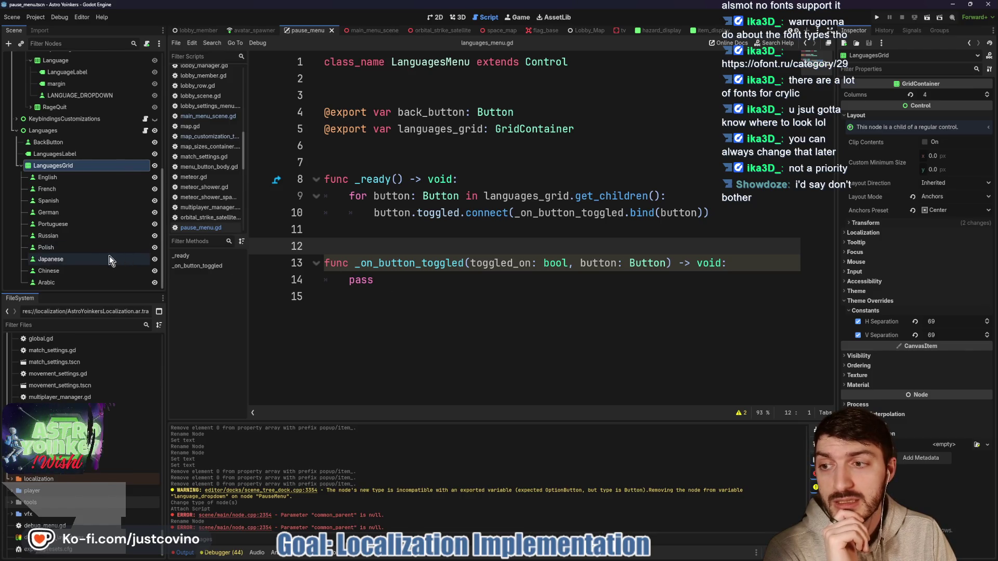
{"action": "left_click", "coordinate": [411, 287]}
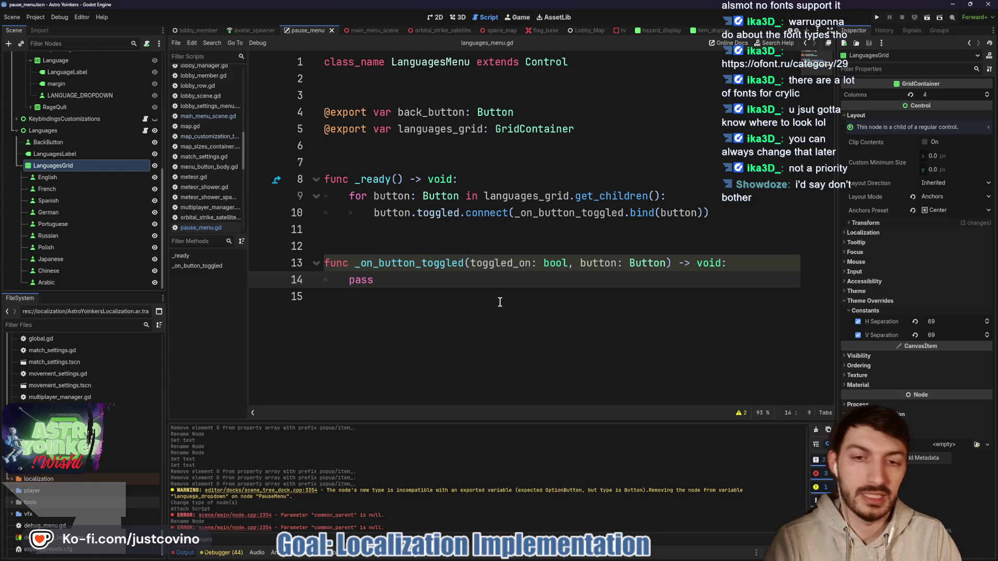
{"action": "key", "text": "BackSpace"}
{"action": "key", "text": "BackSpace"}
{"action": "key", "text": "BackSpace"}
Replace pass with 'if toggled_on:' and a nested 'match button:' line.
{"action": "type", "text": "if "}
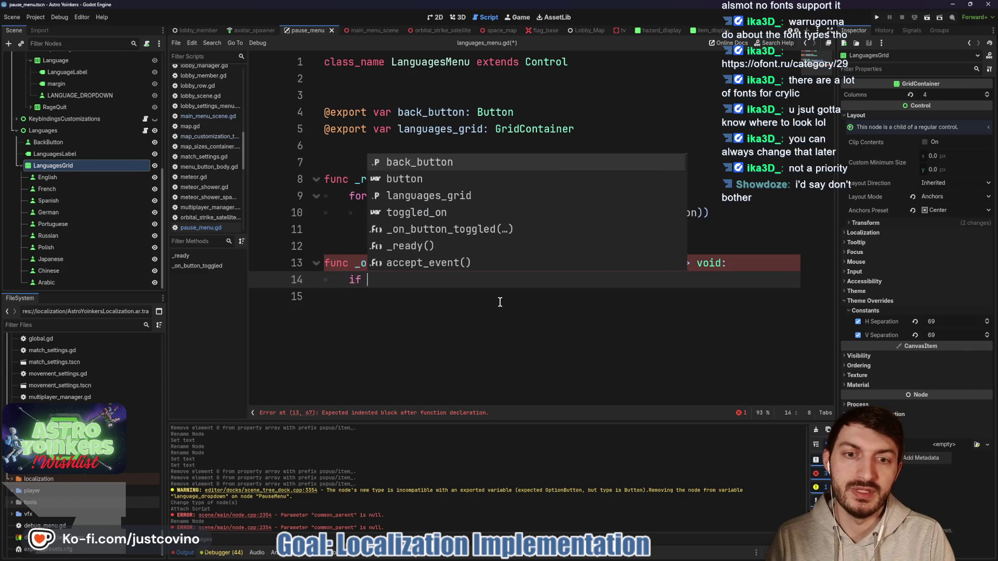
{"action": "type", "text": "toggled_on:"}
{"action": "key", "text": "Return"}
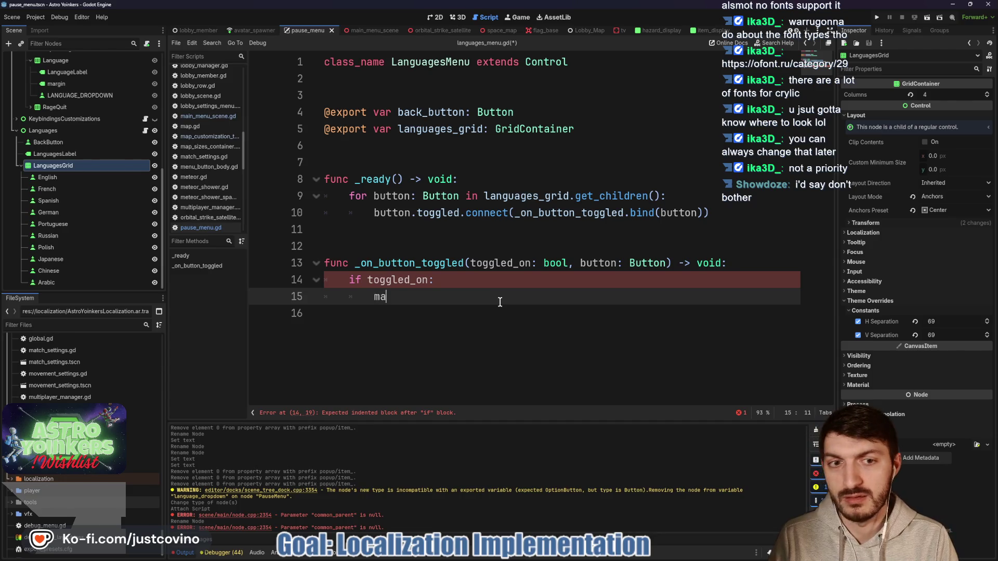
{"action": "type", "text": "tch button:"}
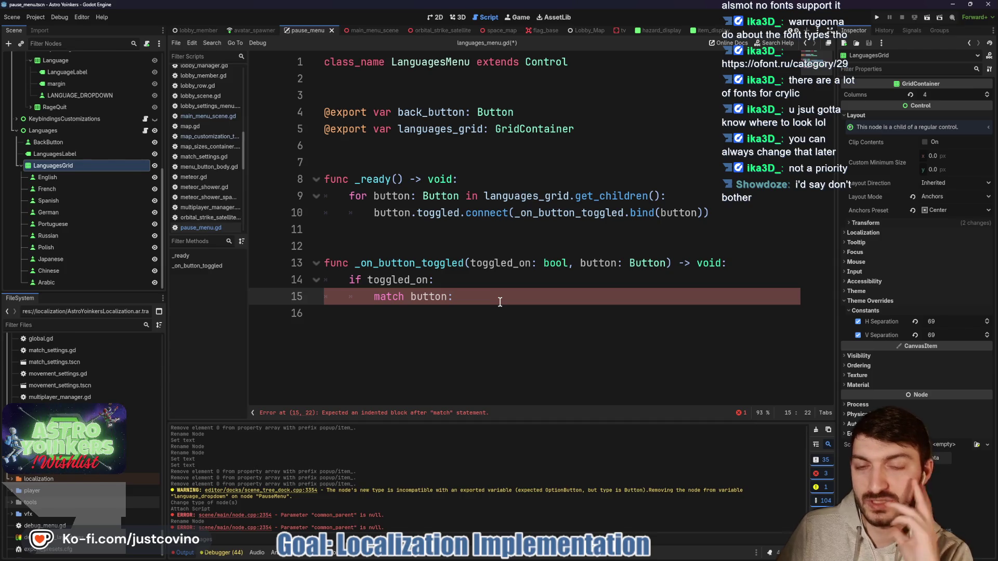
{"action": "right_click", "coordinate": [500, 302]}
{"action": "left_click", "coordinate": [399, 203]}
{"action": "left_click", "coordinate": [354, 145]}
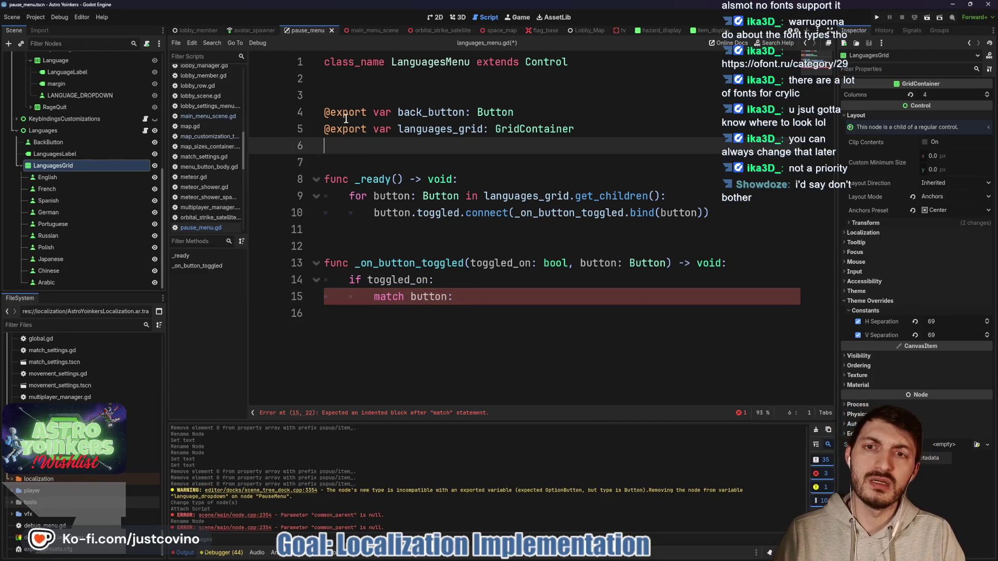
{"action": "left_click", "coordinate": [341, 99]}
{"action": "type", "text": "@"}
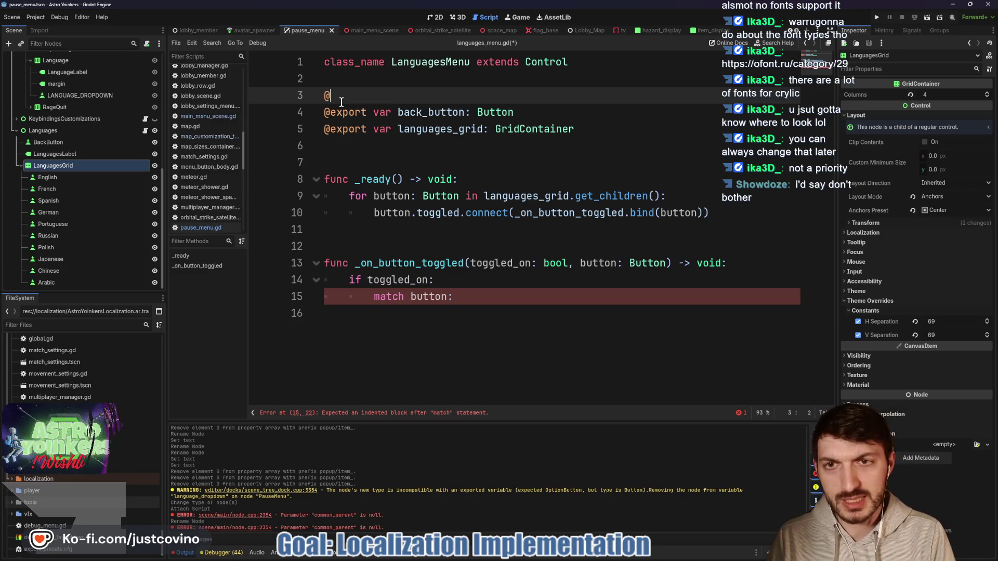
{"action": "type", "text": "export_sub"}
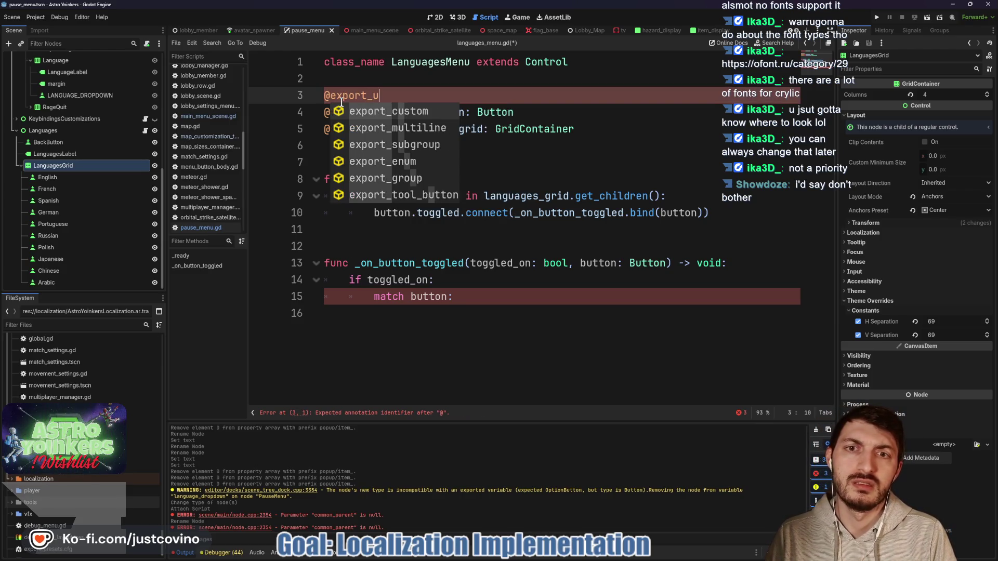
{"action": "key", "text": "Return"}
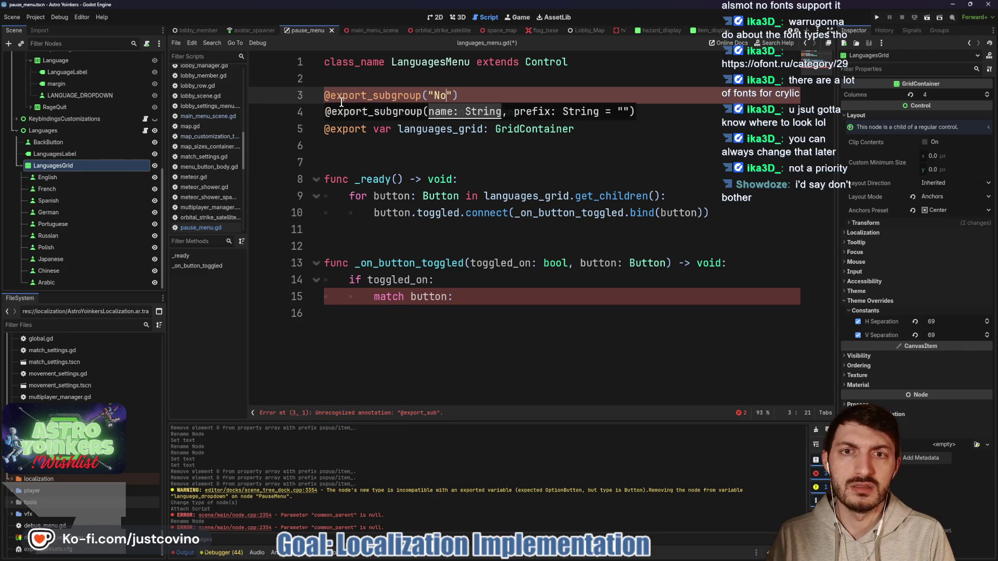
{"action": "type", "text": "ddes"}
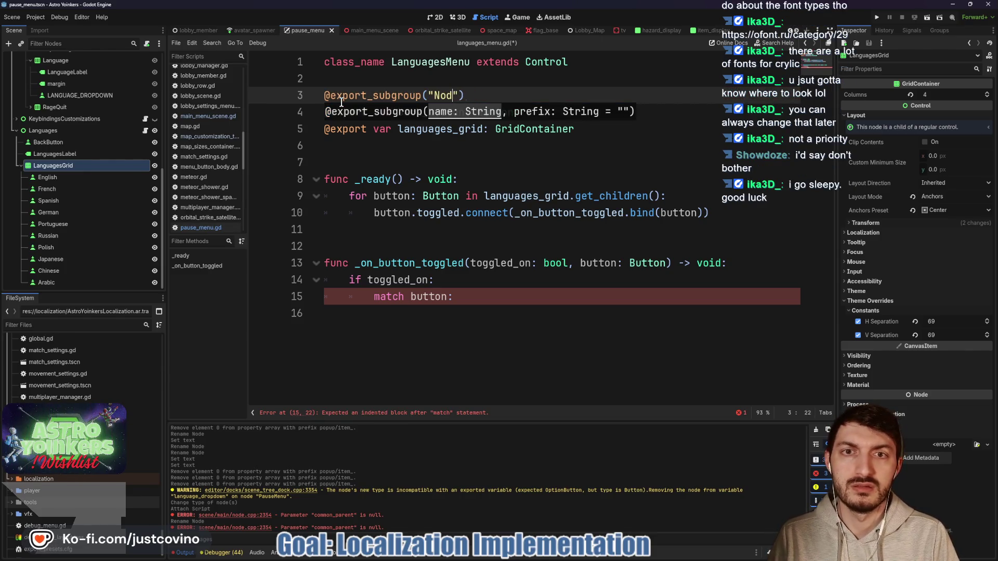
Insert blank lines below the exports and select the English button node in the Scene dock.
{"action": "left_click", "coordinate": [465, 146]}
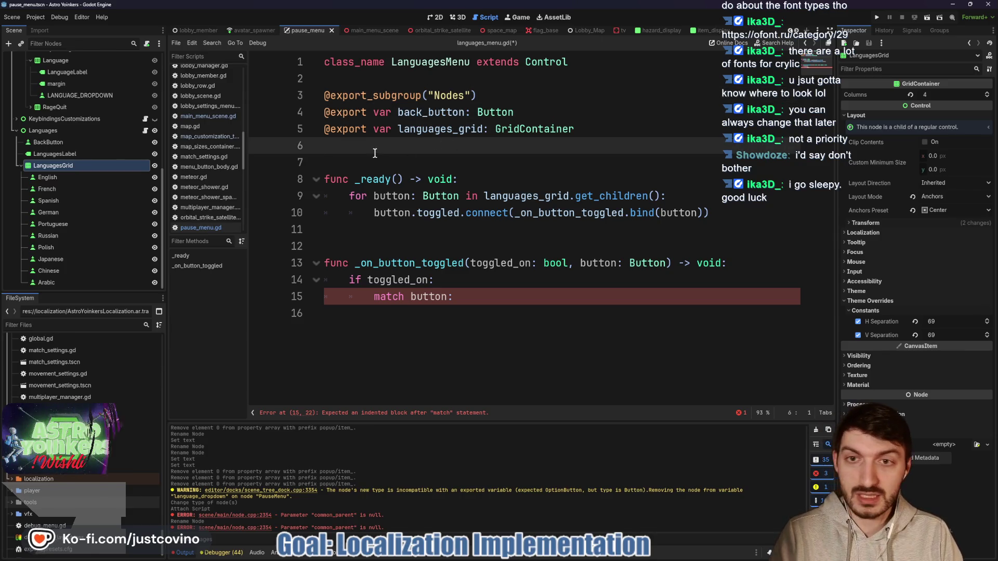
{"action": "left_click", "coordinate": [356, 163]}
{"action": "key", "text": "Return"}
{"action": "key", "text": "Return"}
{"action": "key", "text": "Return"}
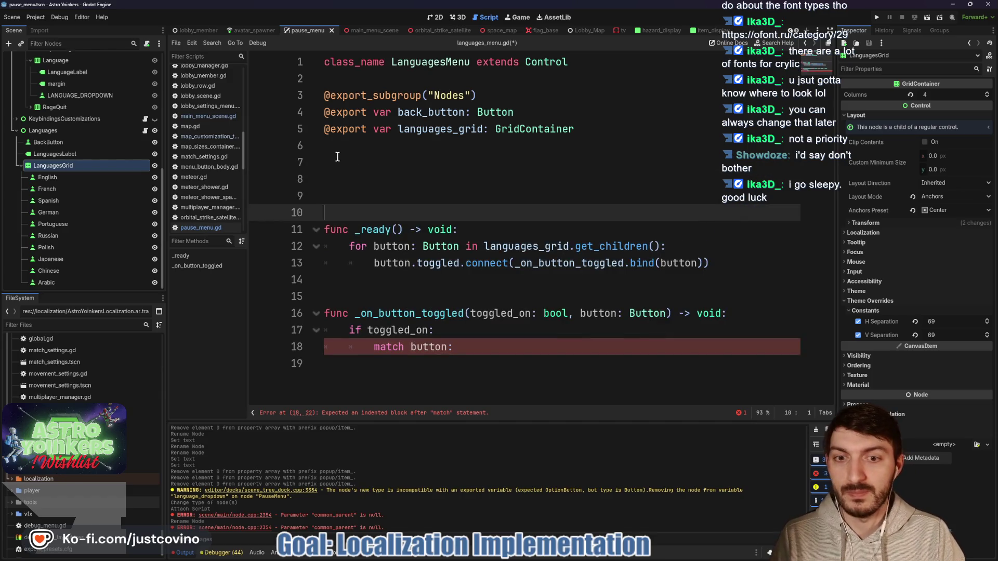
{"action": "left_click", "coordinate": [345, 145]}
{"action": "left_click", "coordinate": [52, 177]}
Export the ten language buttons, English through Arabic, and remove extra blank lines above _ready.
{"action": "left_click", "coordinate": [66, 285], "text": "shift"}
{"action": "mouse_move", "coordinate": [66, 285]}
{"action": "left_mouse_down"}
{"action": "mouse_move", "coordinate": [67, 219]}
{"action": "mouse_move", "coordinate": [340, 146]}
{"action": "left_mouse_up"}
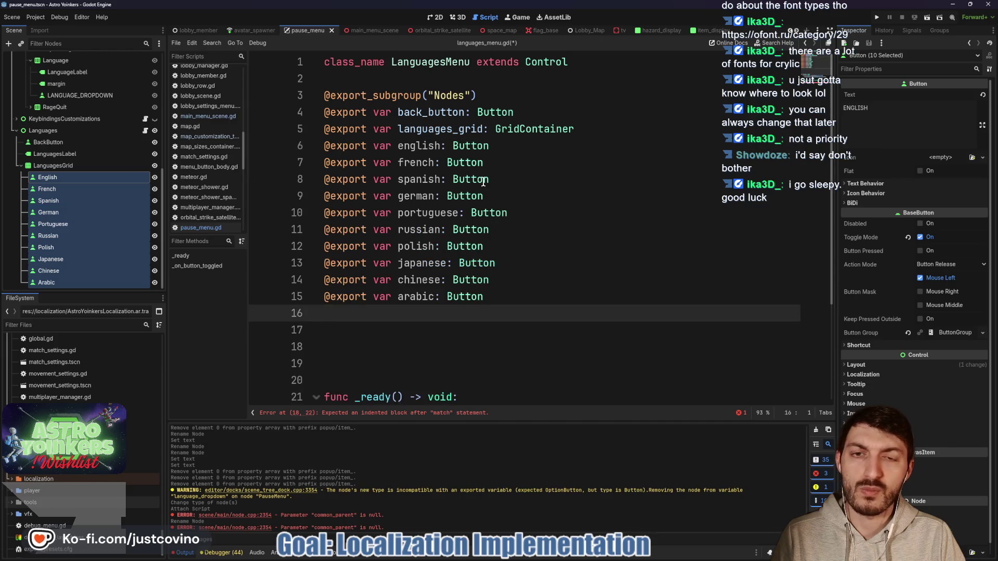
{"action": "scroll", "coordinate": [483, 185], "scroll_direction": "down", "scroll_amount": 3}
{"action": "left_click", "coordinate": [548, 395]}
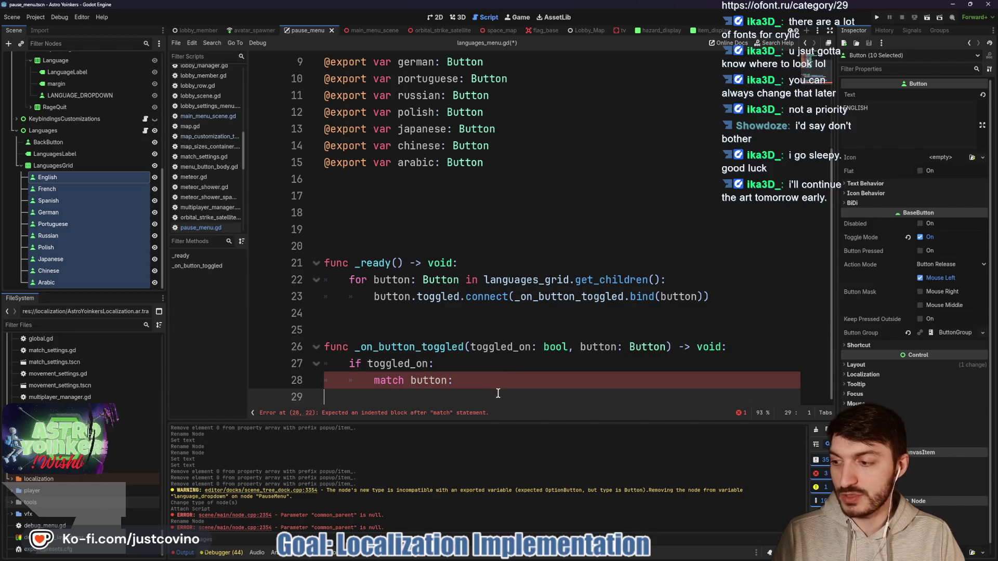
{"action": "left_click", "coordinate": [489, 380]}
{"action": "key", "text": "Return"}
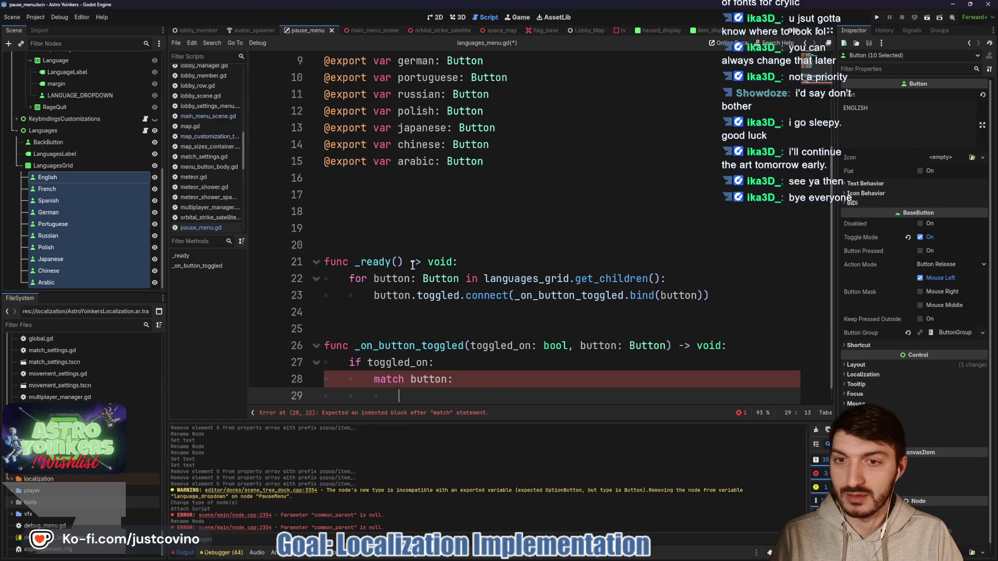
{"action": "left_click", "coordinate": [362, 222]}
{"action": "key", "text": "BackSpace"}
{"action": "key", "text": "BackSpace"}
{"action": "key", "text": "BackSpace"}
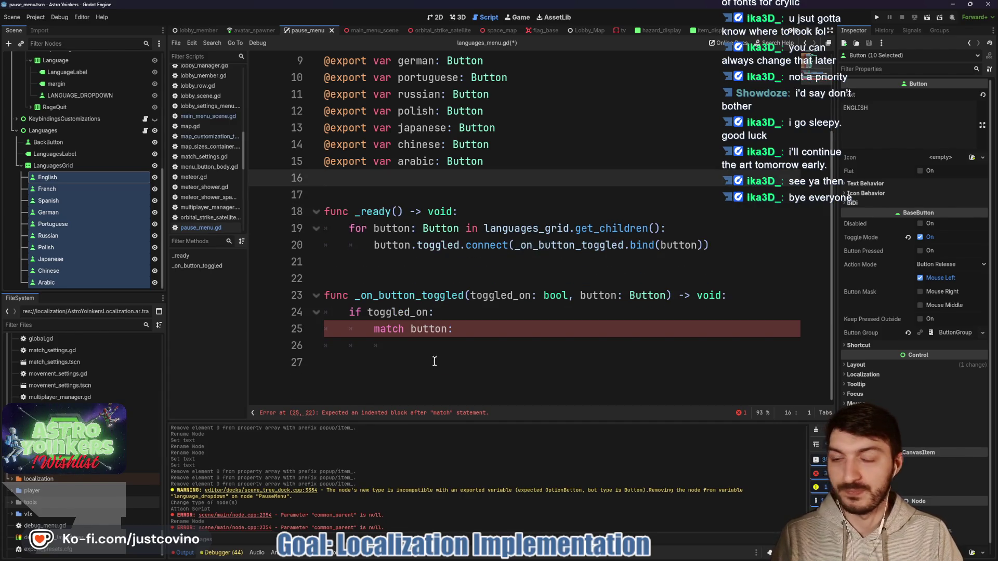
{"action": "left_click", "coordinate": [424, 348]}
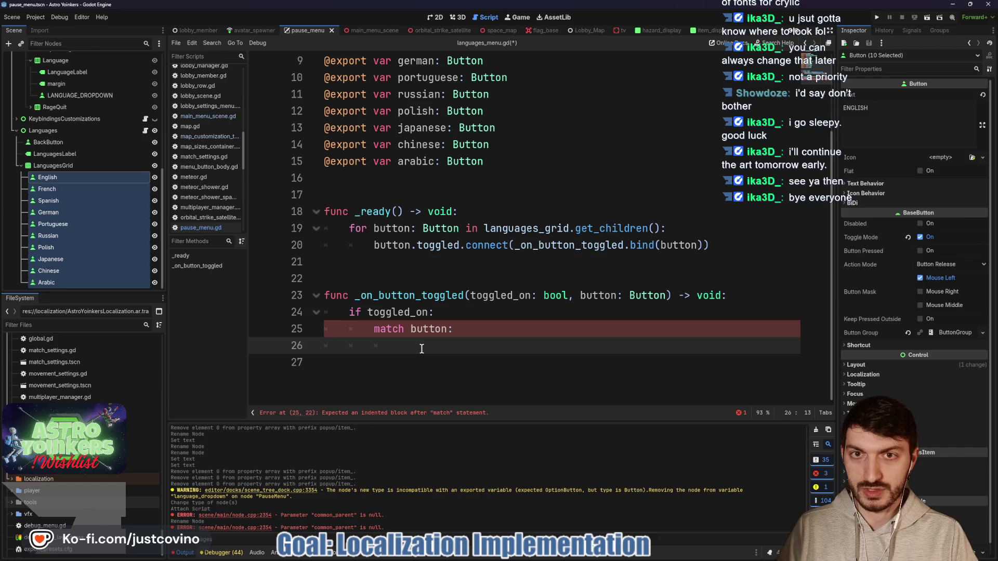
Add an english: case calling TranslationServer.set_locale("en_US") and begin a french: case.
{"action": "type", "text": "english:"}
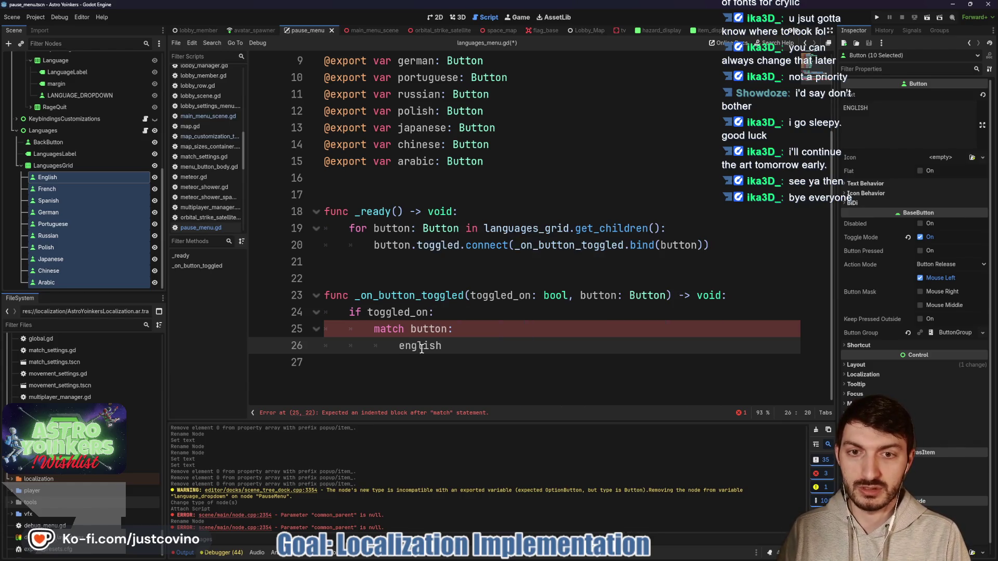
{"action": "key", "text": "Return"}
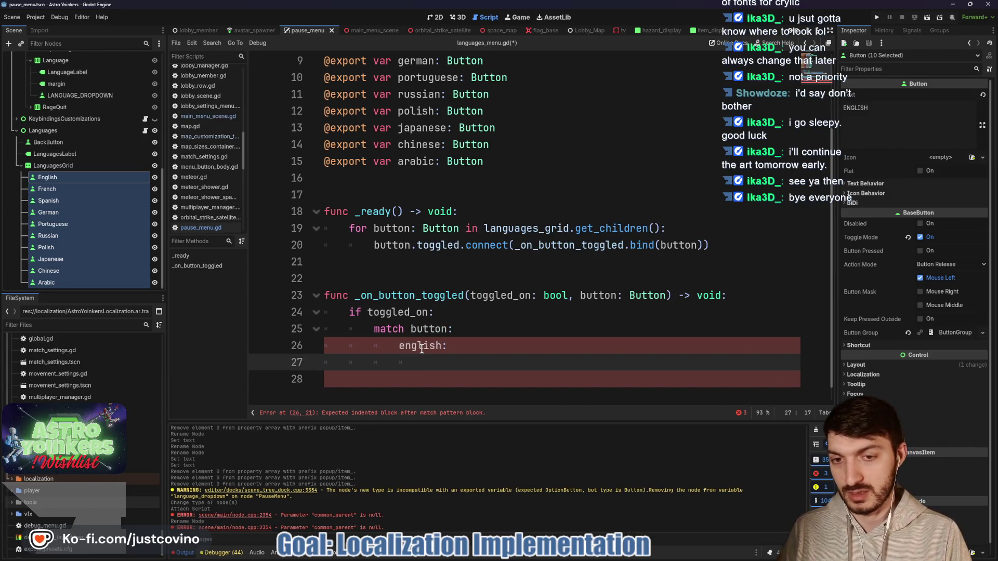
{"action": "type", "text": "Translation"}
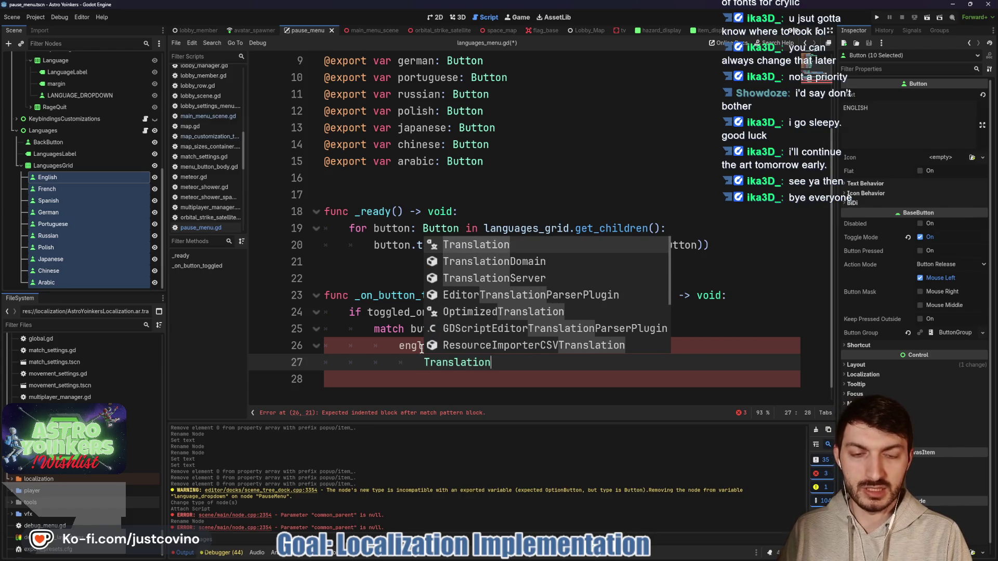
{"action": "type", "text": "Server.set"}
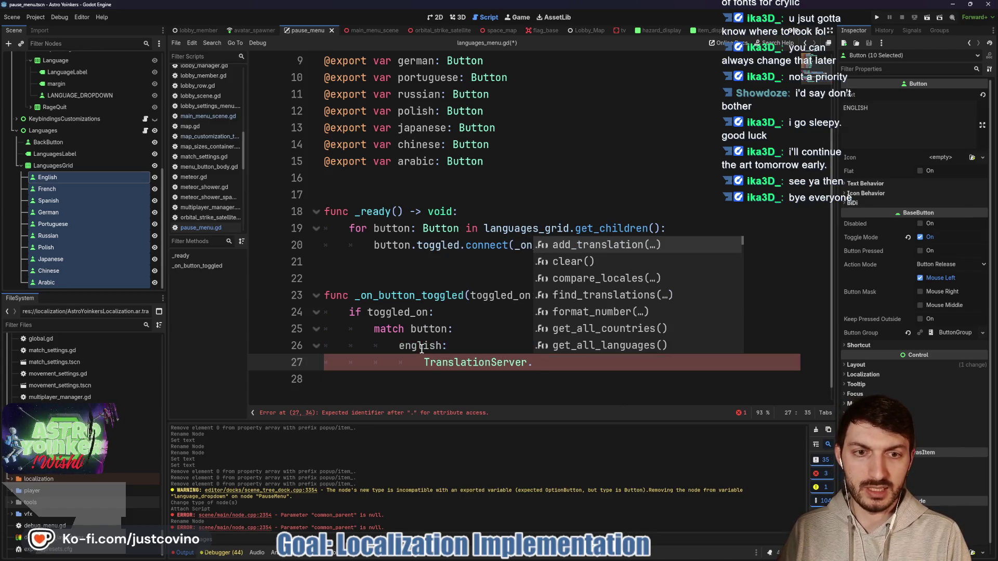
{"action": "key", "text": "Return"}
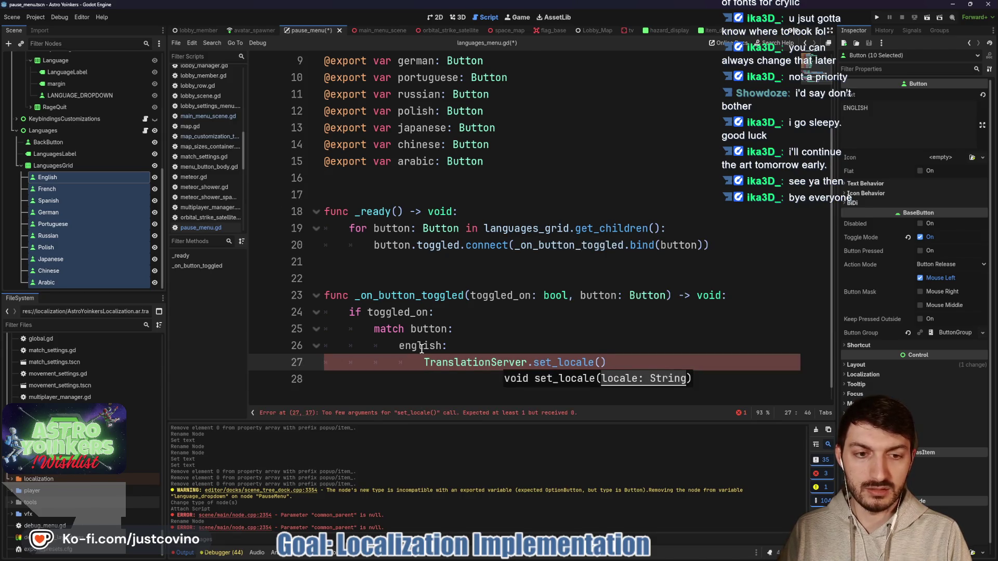
{"action": "type", "text": "en_US"}
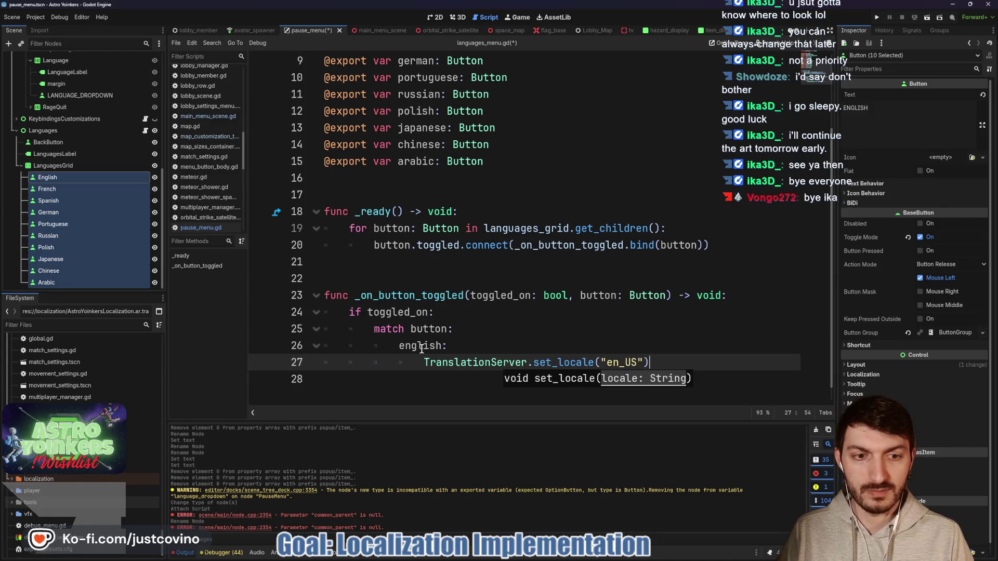
{"action": "key", "text": "Return"}
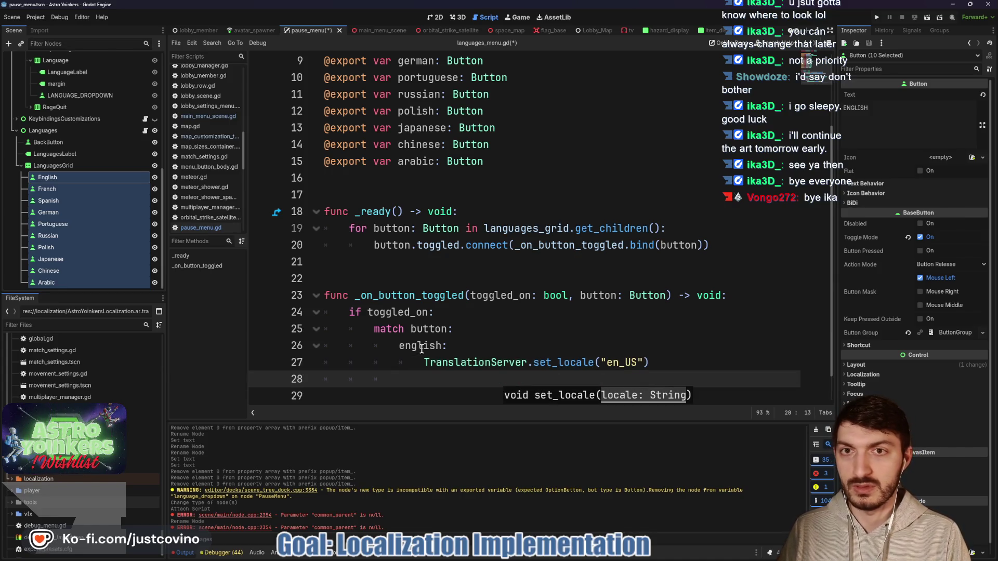
{"action": "type", "text": "fre"}
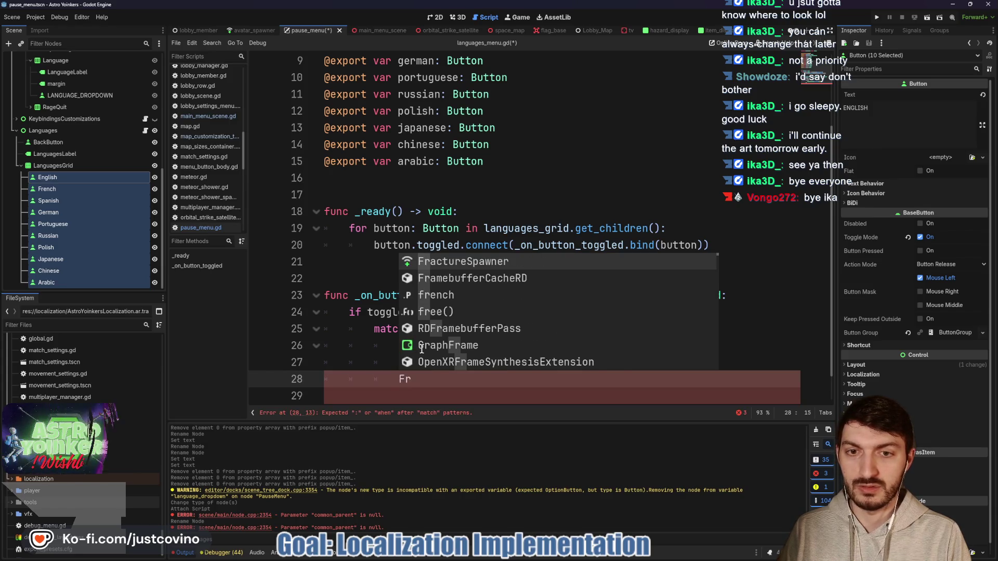
{"action": "key", "text": "Return"}
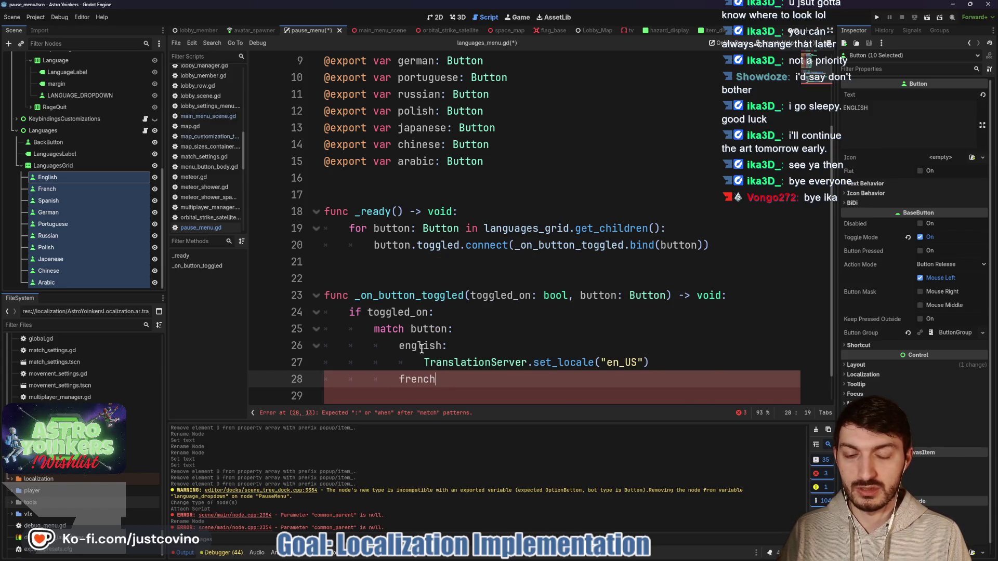
{"action": "type", "text": ":"}
{"action": "key", "text": "Return"}
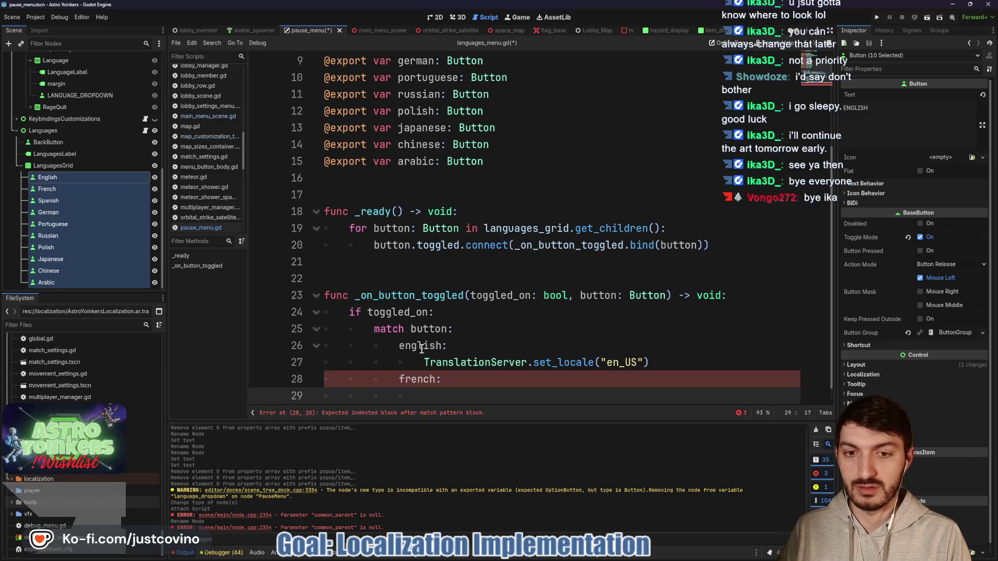
{"action": "left_click_drag", "start_coordinate": [666, 361], "coordinate": [425, 359]}
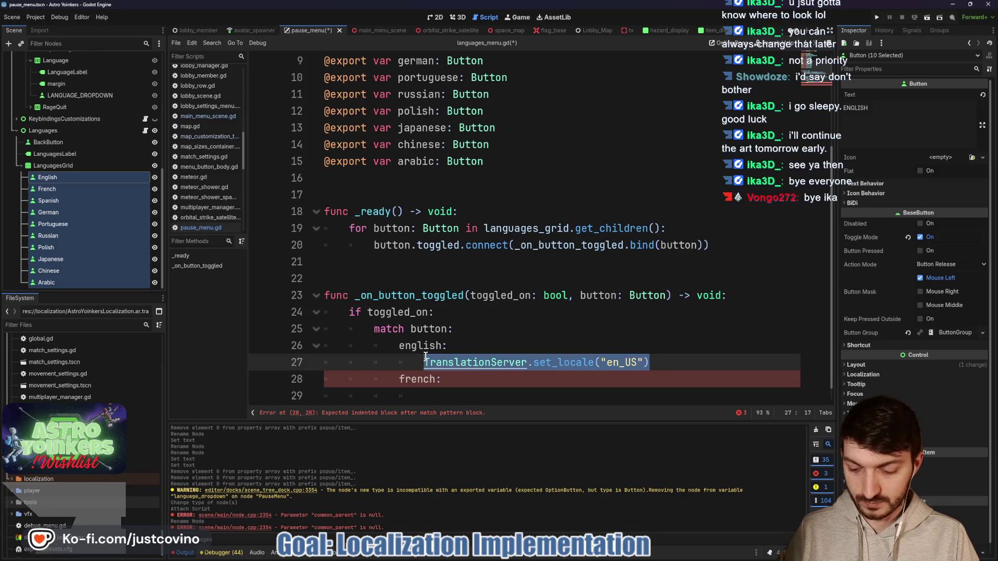
Give the french, spanish and german cases the set_locale("en_US") call.
{"action": "key", "text": "ctrl+c"}
{"action": "left_click", "coordinate": [442, 394]}
{"action": "key", "text": "ctrl+v"}
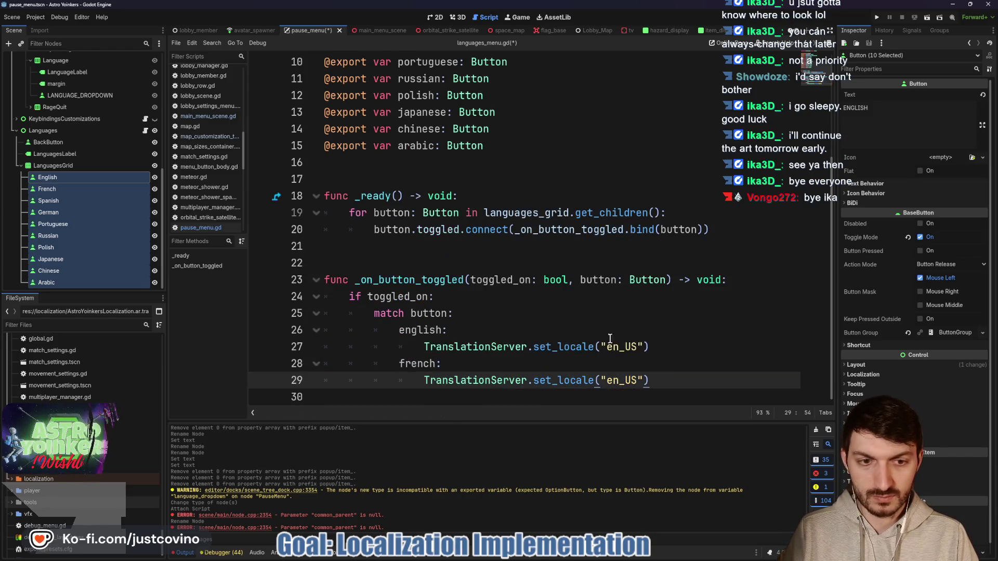
{"action": "key", "text": "Return"}
{"action": "key", "text": "BackSpace"}
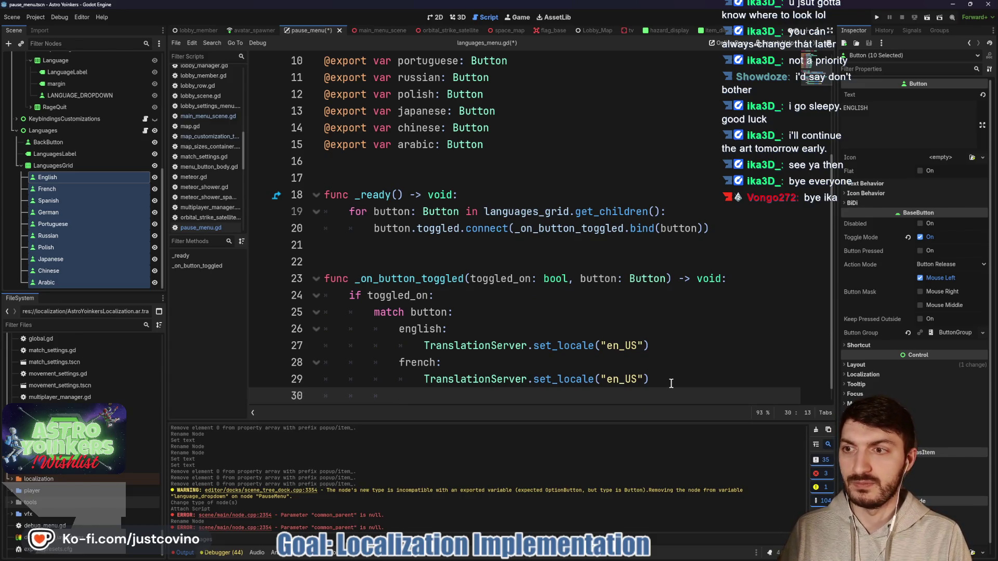
{"action": "type", "text": "spanish"}
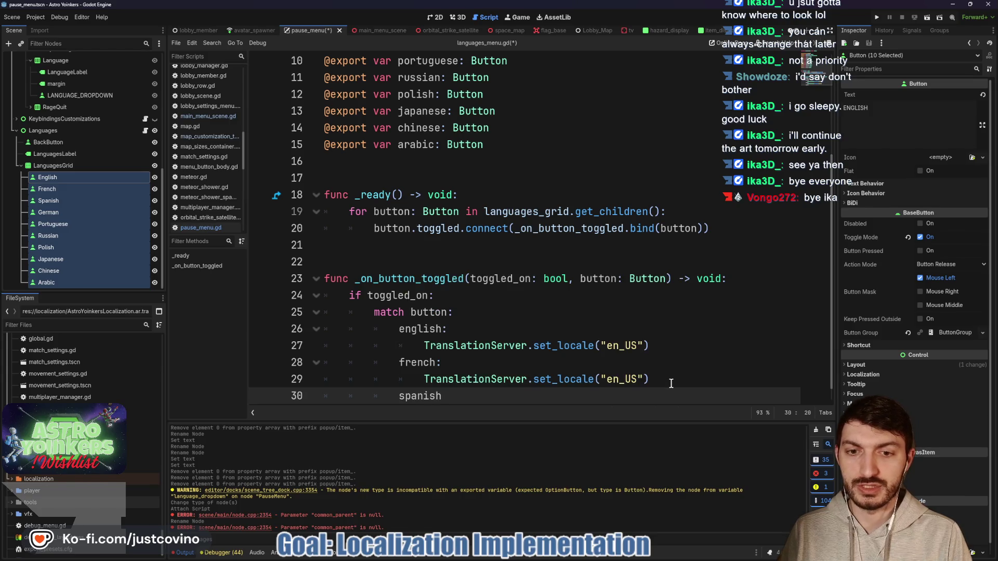
{"action": "key", "text": "Return"}
{"action": "key", "text": "ctrl+v"}
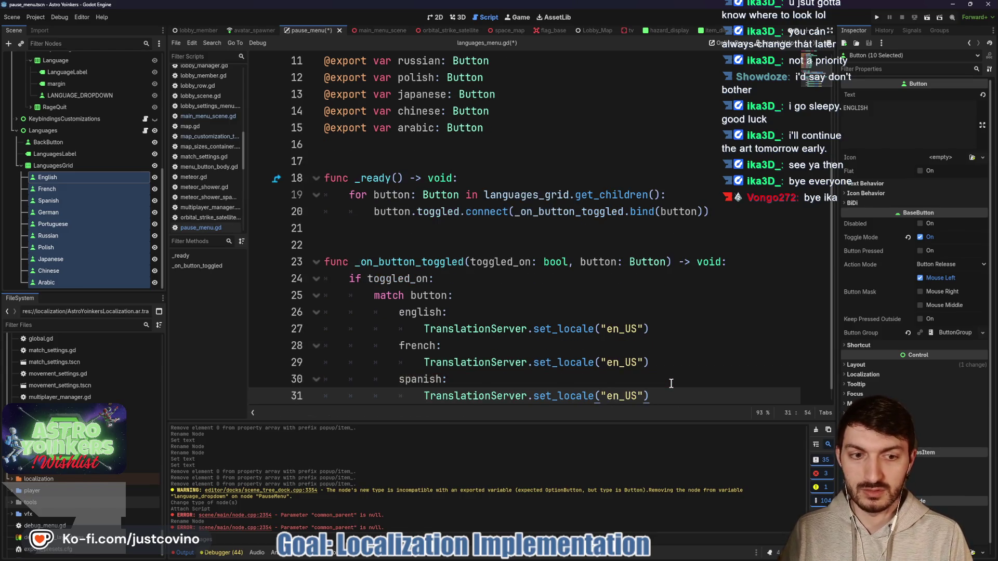
{"action": "key", "text": "Return"}
{"action": "key", "text": "BackSpace"}
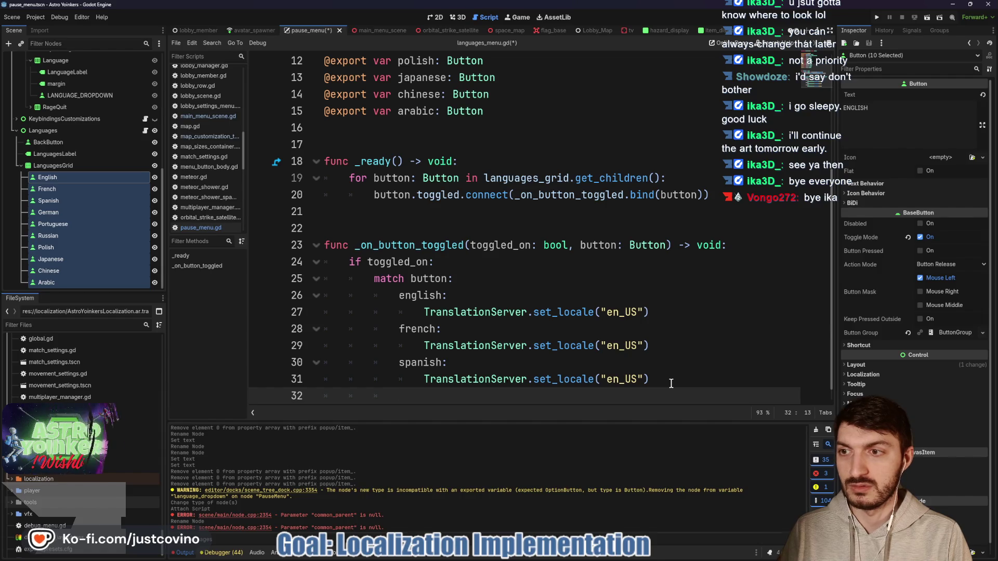
{"action": "type", "text": "Gb"}
{"action": "key", "text": "BackSpace"}
{"action": "key", "text": "BackSpace"}
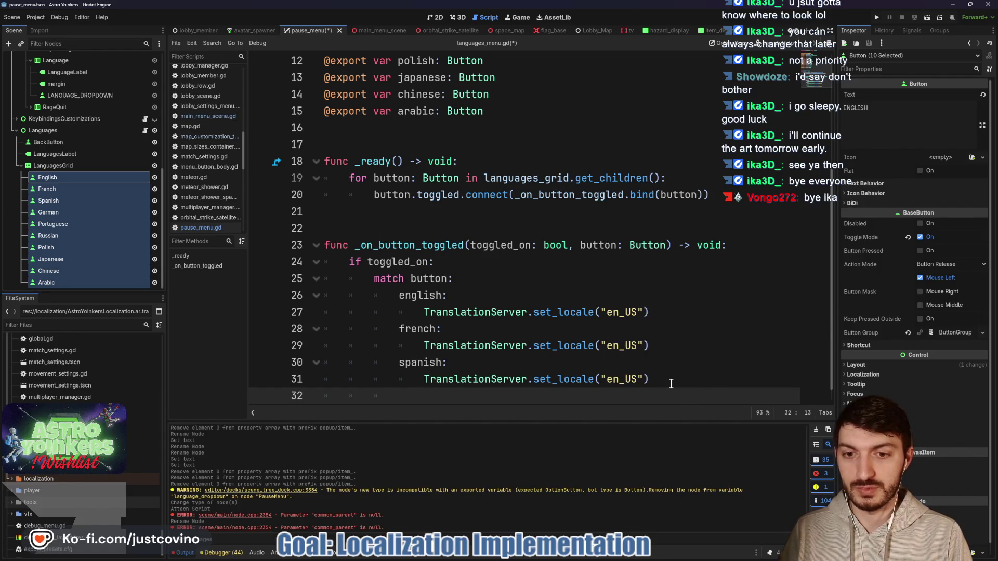
{"action": "type", "text": "german:"}
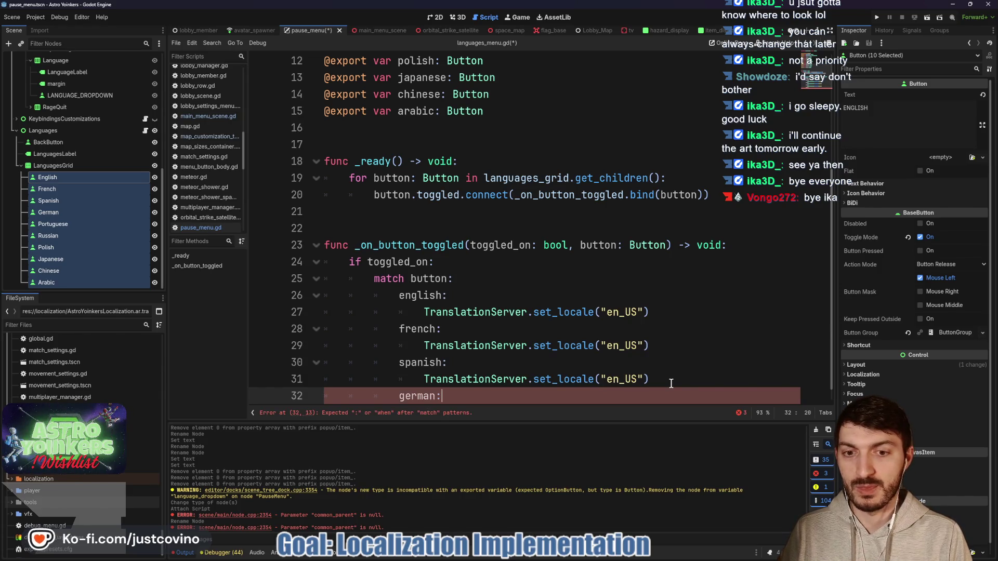
{"action": "key", "text": "Return"}
{"action": "key", "text": "ctrl+v"}
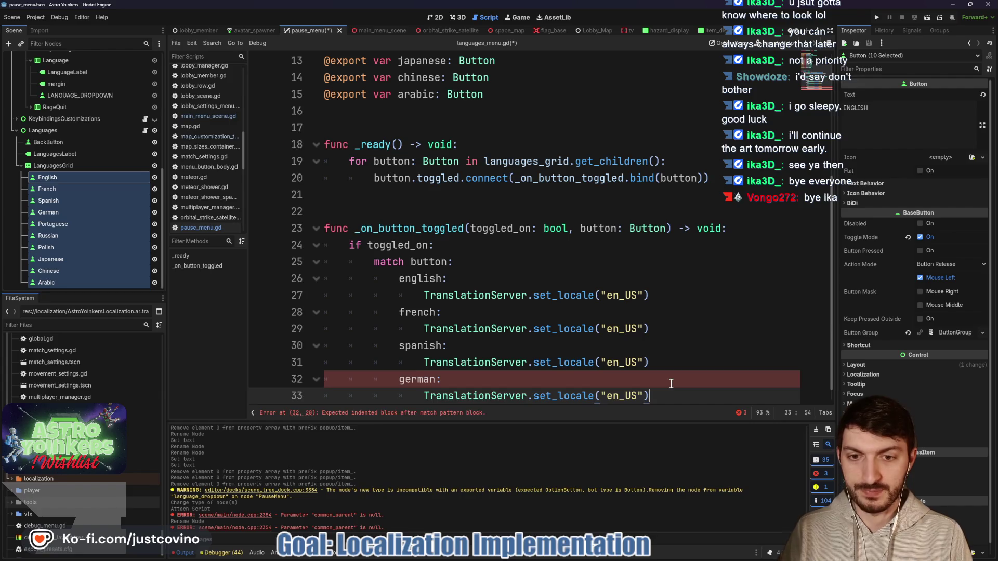
{"action": "key", "text": "Return"}
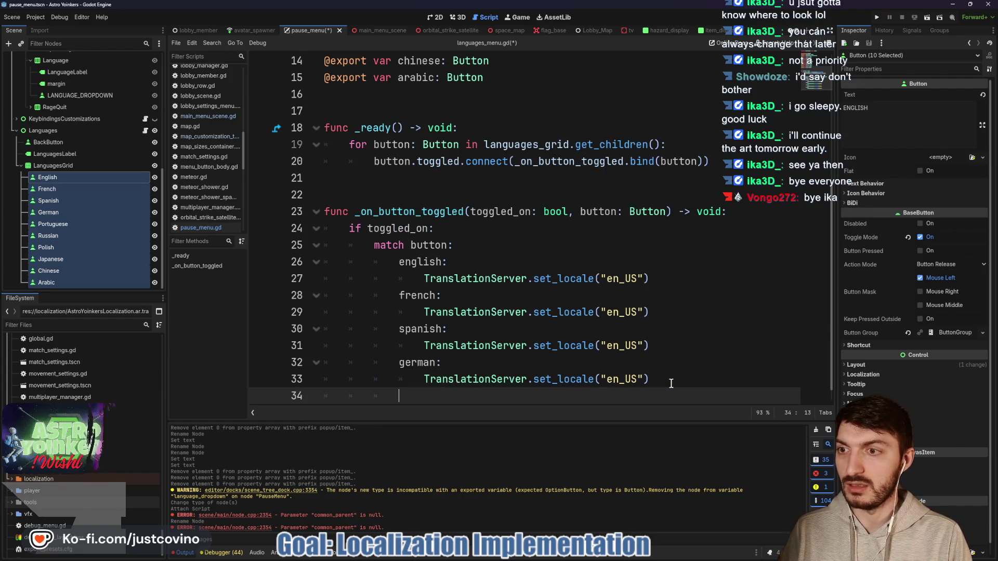
Add portuguese, russian and polish cases, each calling set_locale("en_US").
{"action": "type", "text": "portuguese:"}
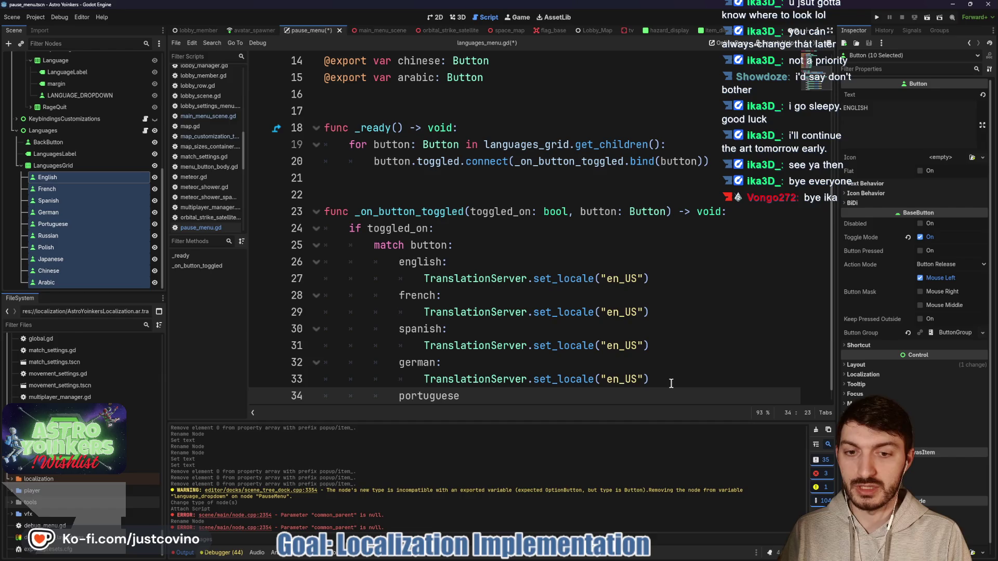
{"action": "key", "text": "Return"}
{"action": "key", "text": "ctrl+v"}
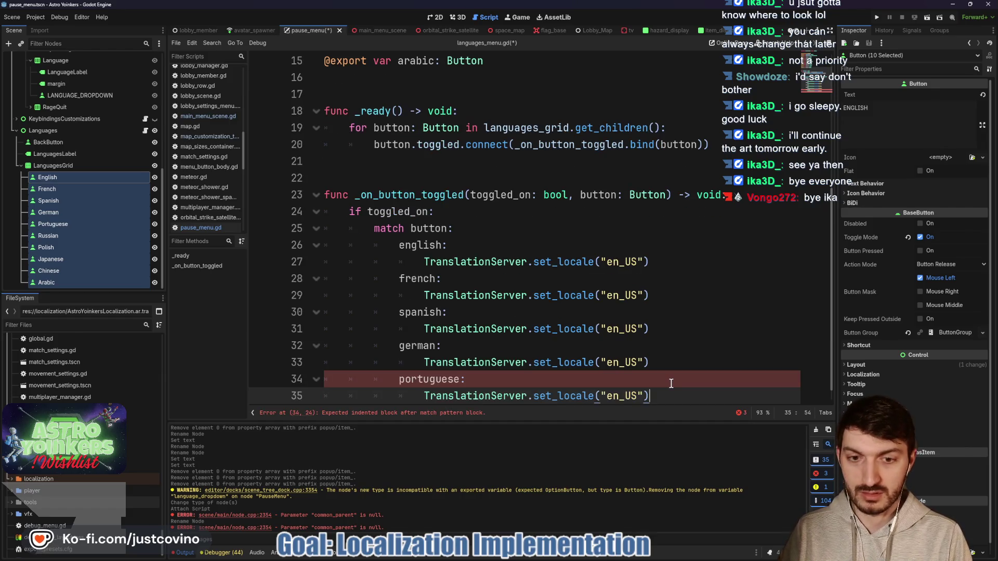
{"action": "key", "text": "Return"}
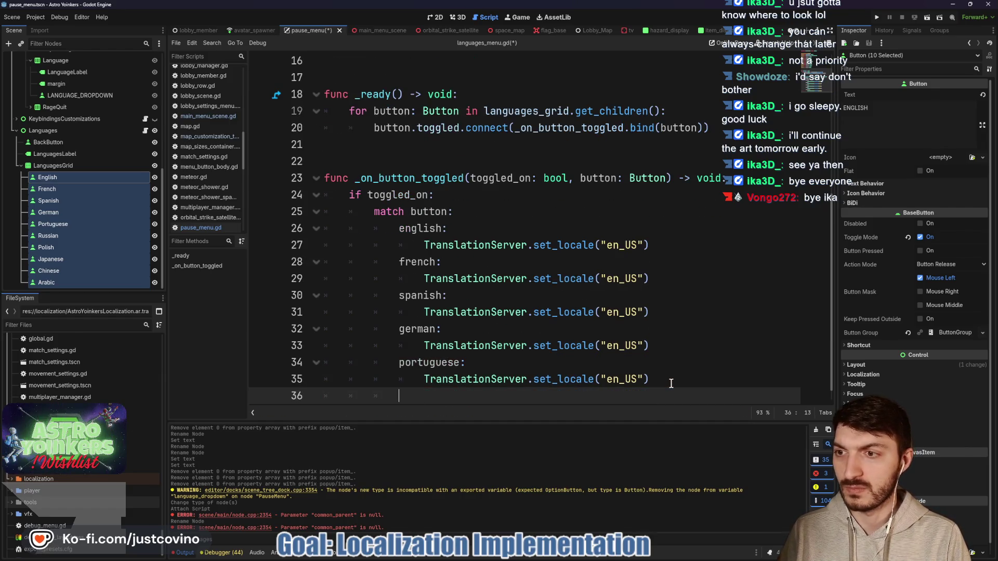
{"action": "type", "text": "russian:"}
{"action": "key", "text": "Return"}
{"action": "key", "text": "ctrl+v"}
{"action": "key", "text": "Return"}
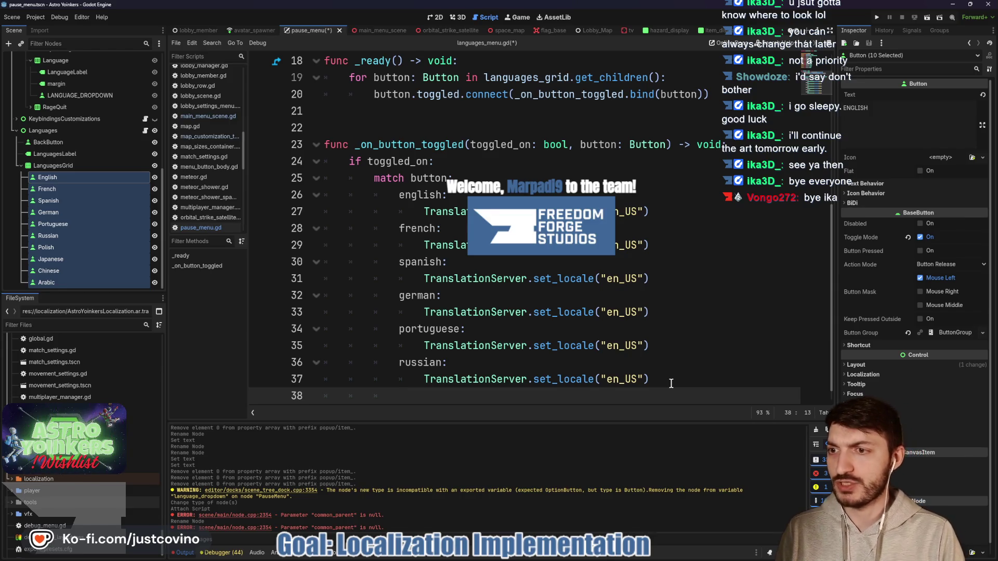
{"action": "type", "text": "polish:"}
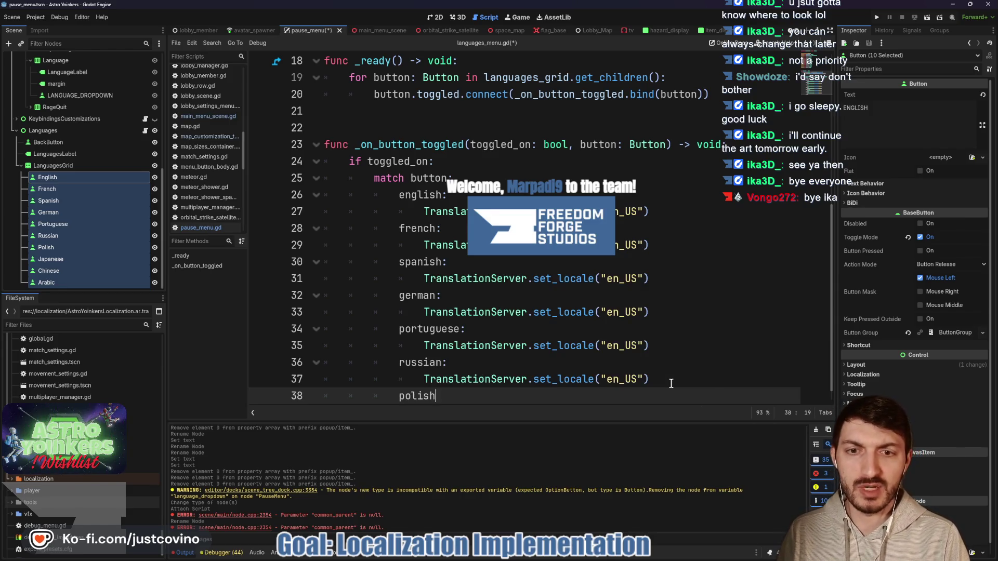
{"action": "key", "text": "Return"}
{"action": "key", "text": "ctrl+v"}
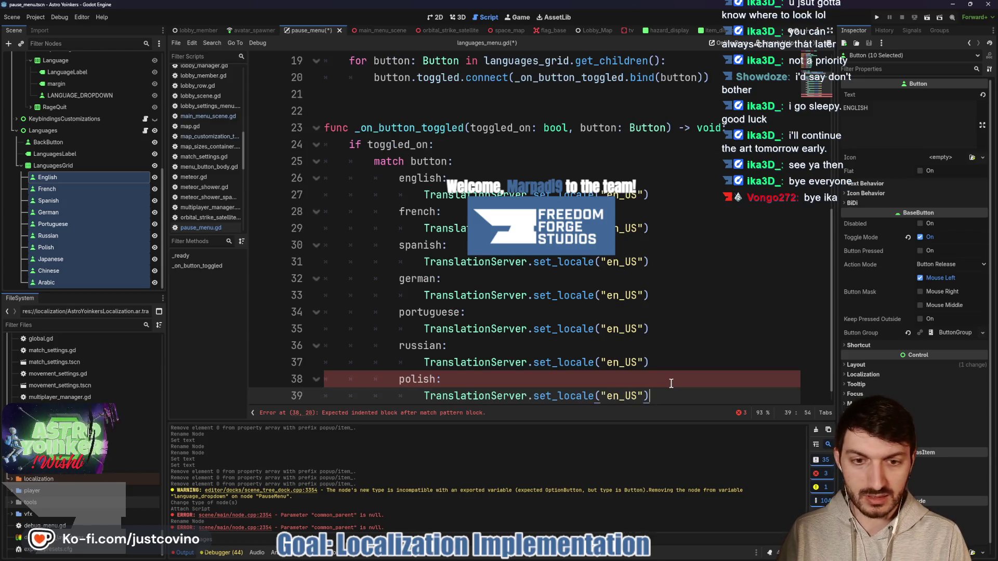
{"action": "key", "text": "Return"}
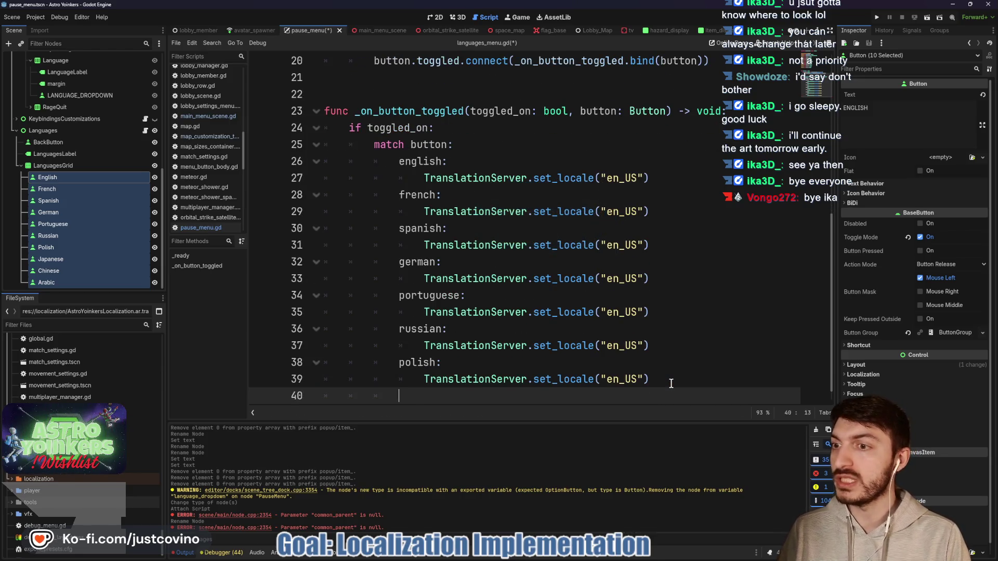
Add japanese, chinese and arabic cases, each calling set_locale("en_US").
{"action": "type", "text": "japanese:"}
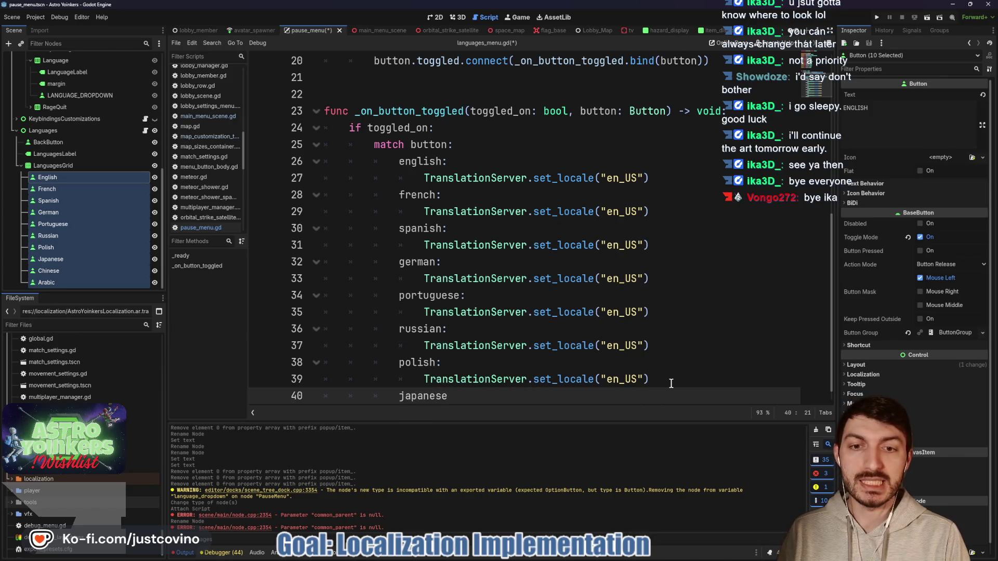
{"action": "key", "text": "Return"}
{"action": "key", "text": "ctrl+v"}
{"action": "key", "text": "Return"}
{"action": "key", "text": "BackSpace"}
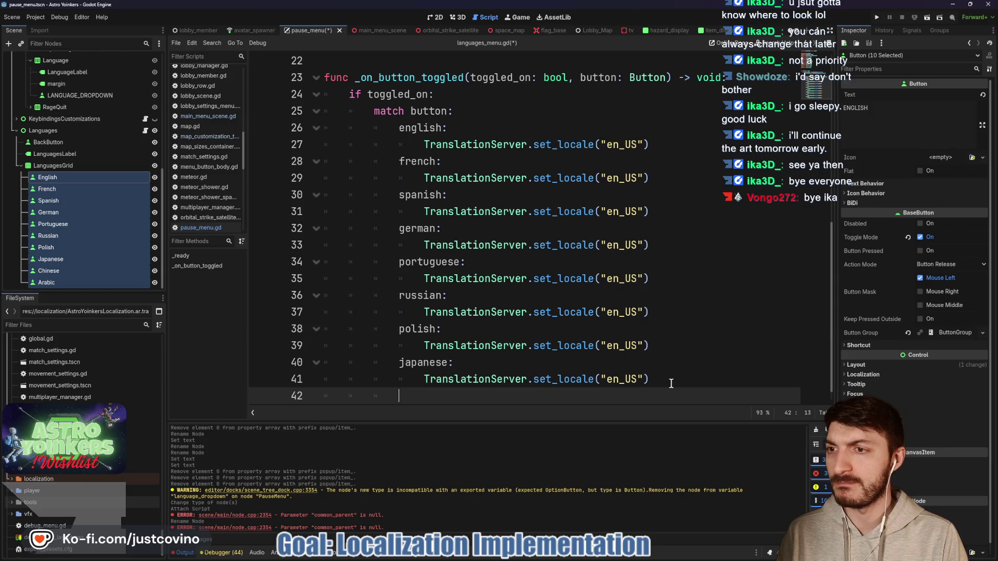
{"action": "type", "text": "chinese:"}
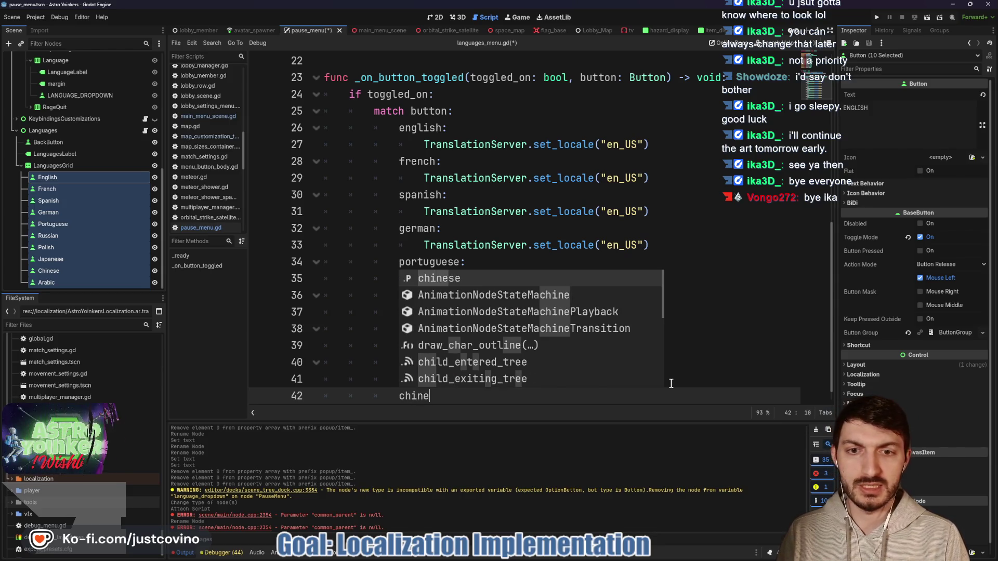
{"action": "key", "text": "Return"}
{"action": "key", "text": "ctrl+v"}
{"action": "key", "text": "Return"}
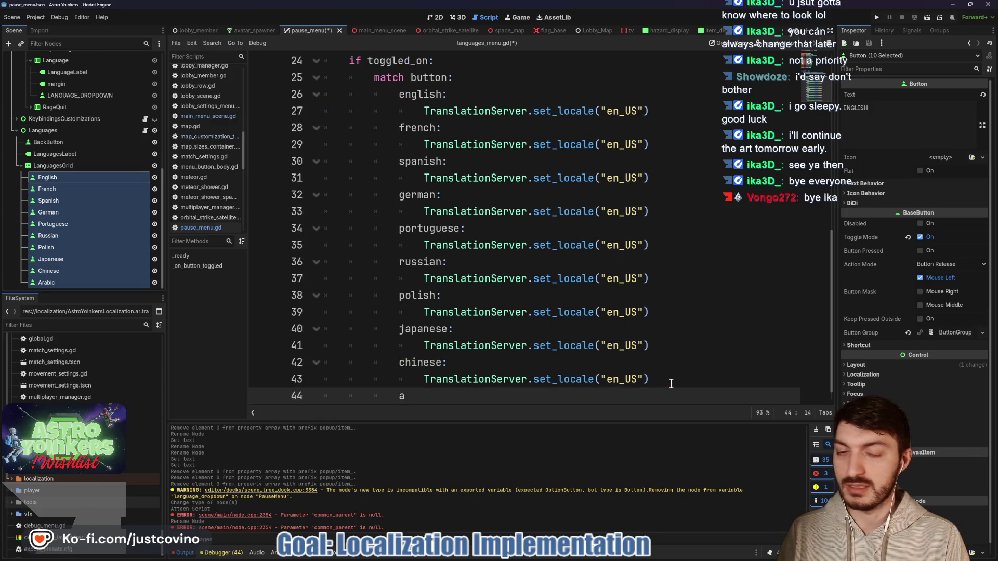
{"action": "type", "text": "rabic:"}
{"action": "key", "text": "Return"}
{"action": "type", "text": "TranslationServer.set_locale(\"en_US\")"}
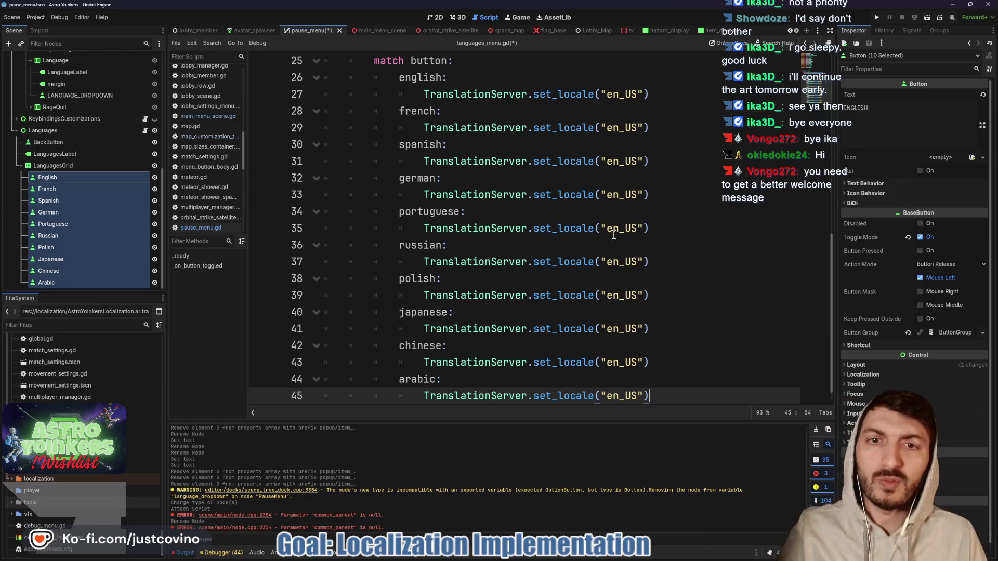
Collapse the Output panel and bring up the AstroYoinkersLocalization sheet's locale codes.
{"action": "scroll", "coordinate": [553, 279], "scroll_direction": "up", "scroll_amount": 1}
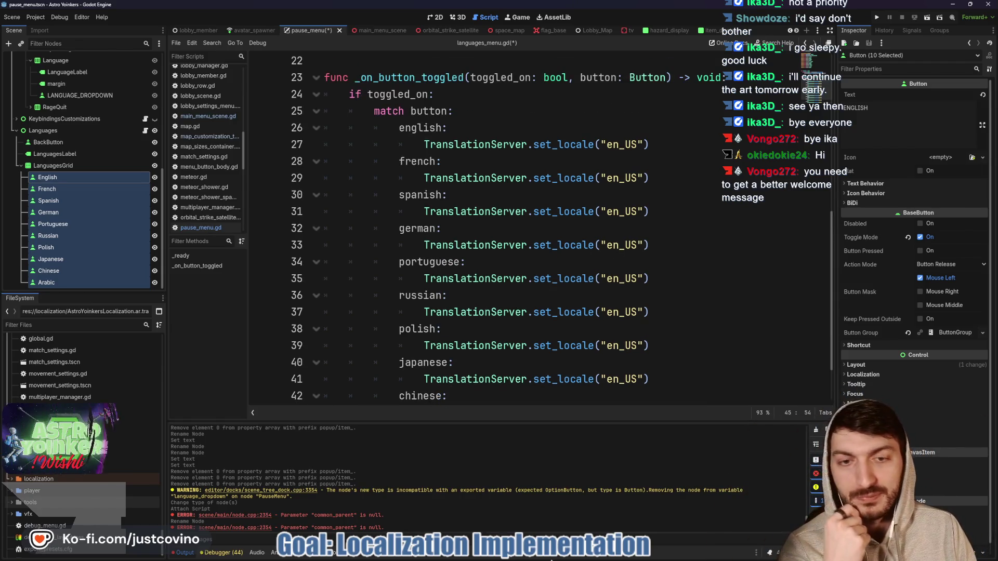
{"action": "left_click", "coordinate": [182, 553]}
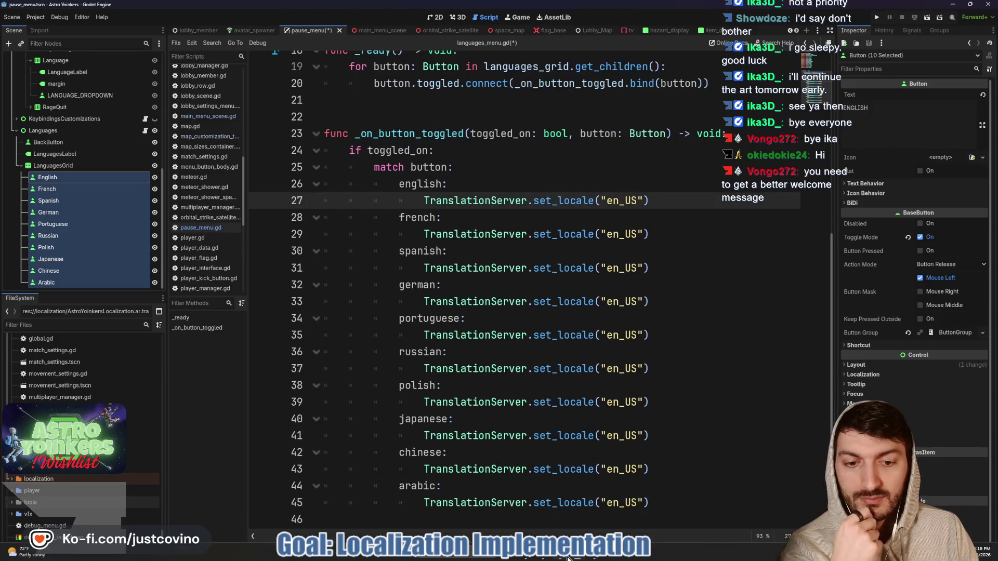
{"action": "left_click", "coordinate": [550, 556]}
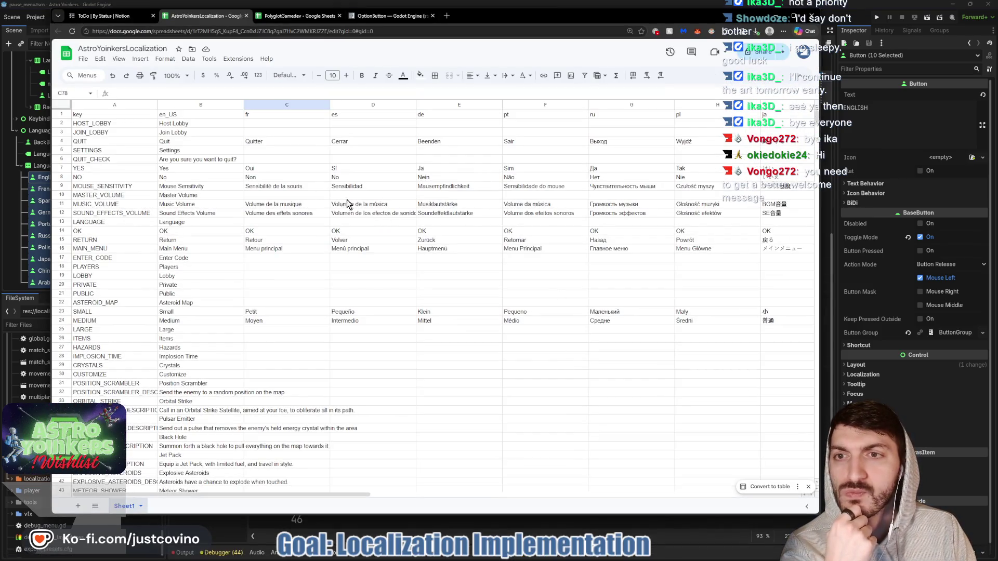
Change the french, spanish, german and portuguese locales to fr, es, de and pt.
{"action": "key", "text": "alt+Tab"}
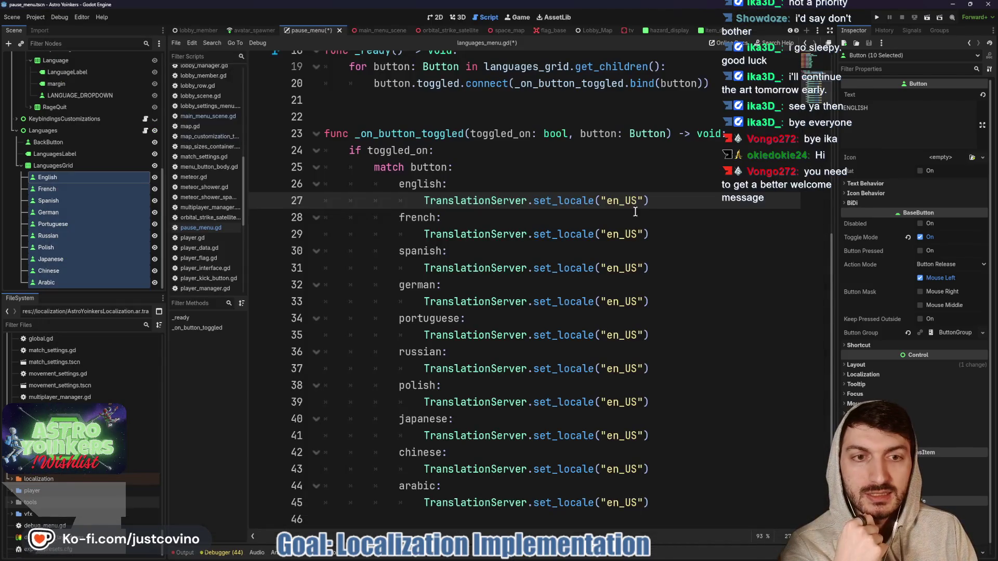
{"action": "double_click", "coordinate": [626, 235]}
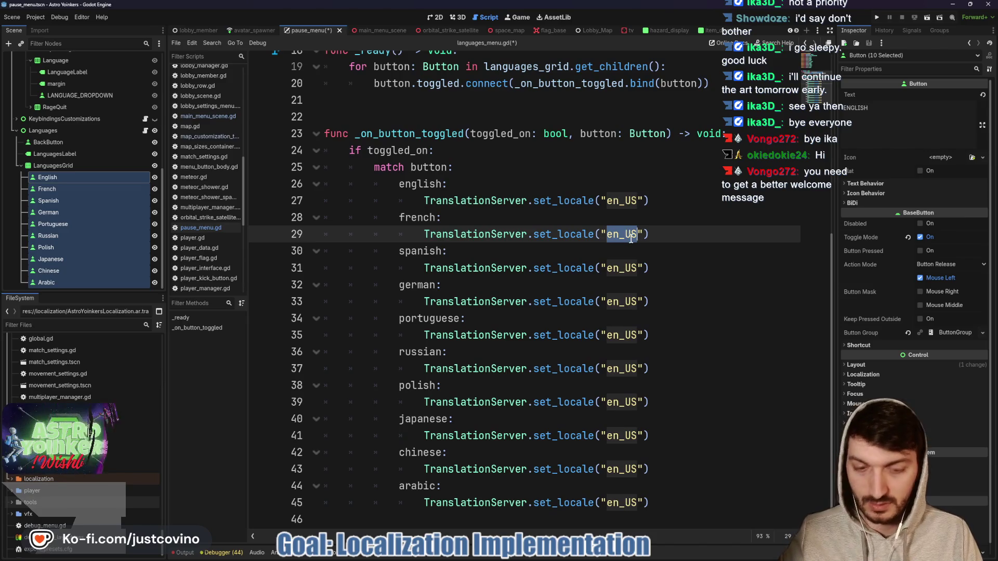
{"action": "type", "text": "fr"}
{"action": "double_click", "coordinate": [627, 268]}
{"action": "type", "text": "es"}
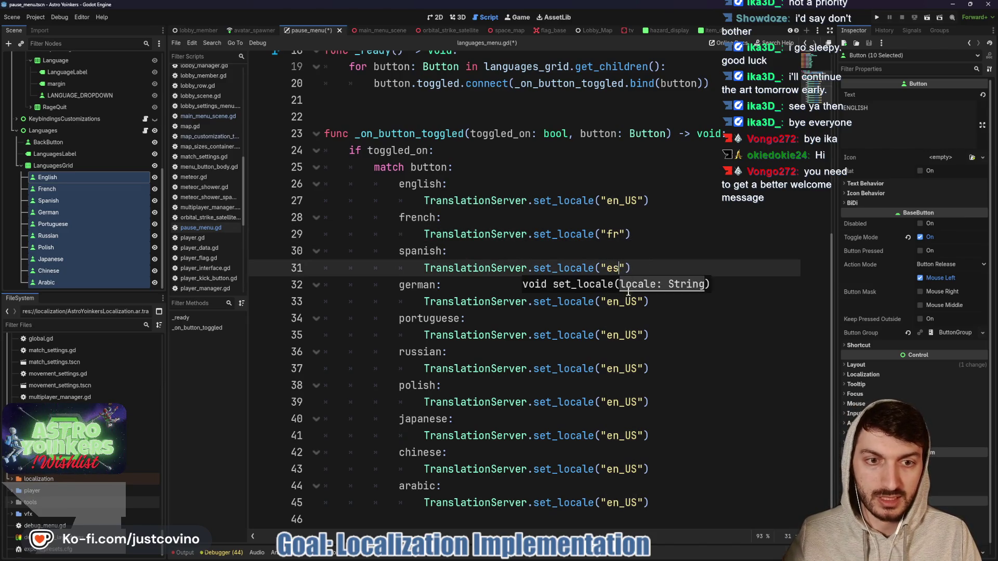
{"action": "double_click", "coordinate": [623, 303]}
{"action": "type", "text": "de"}
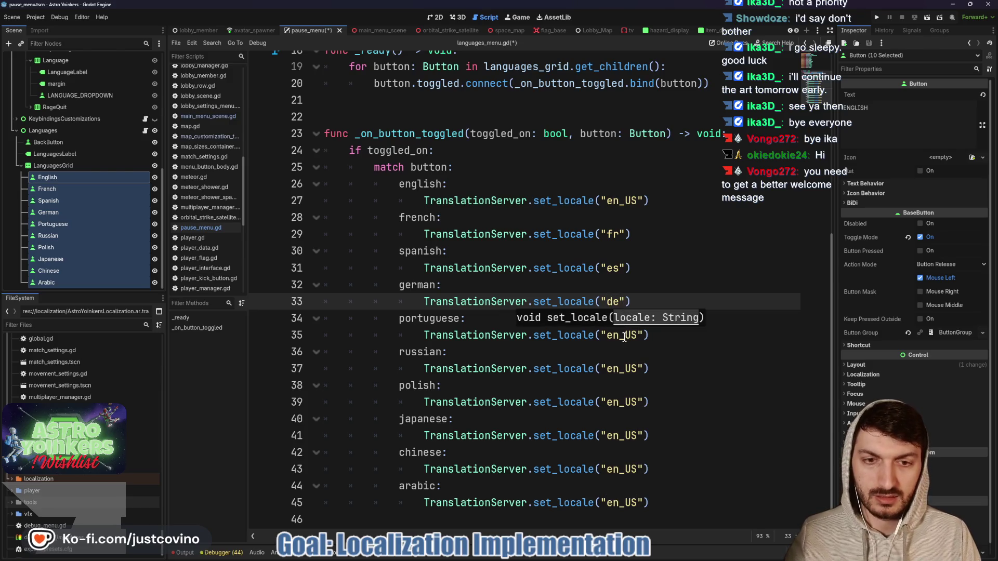
{"action": "double_click", "coordinate": [625, 335]}
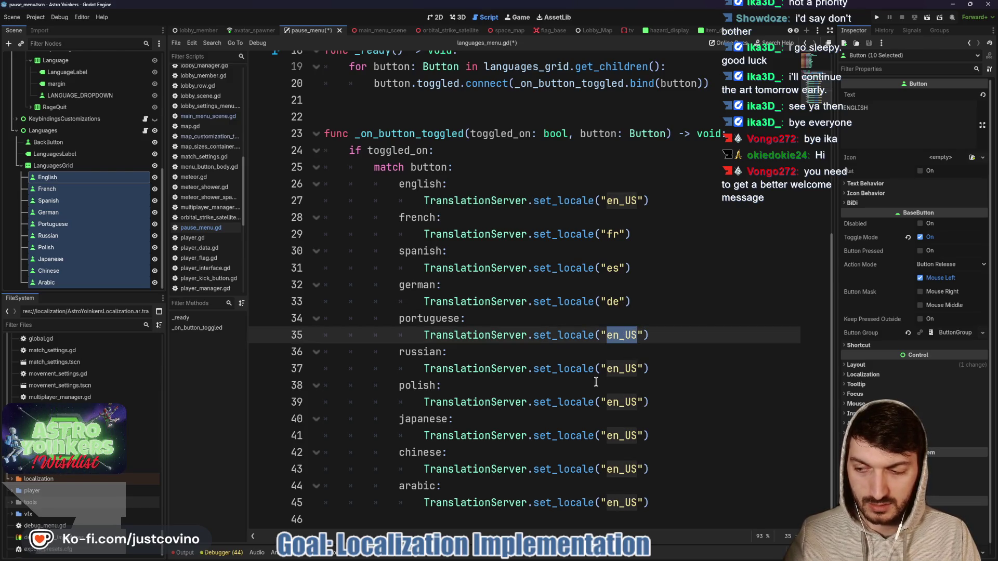
{"action": "type", "text": "pt"}
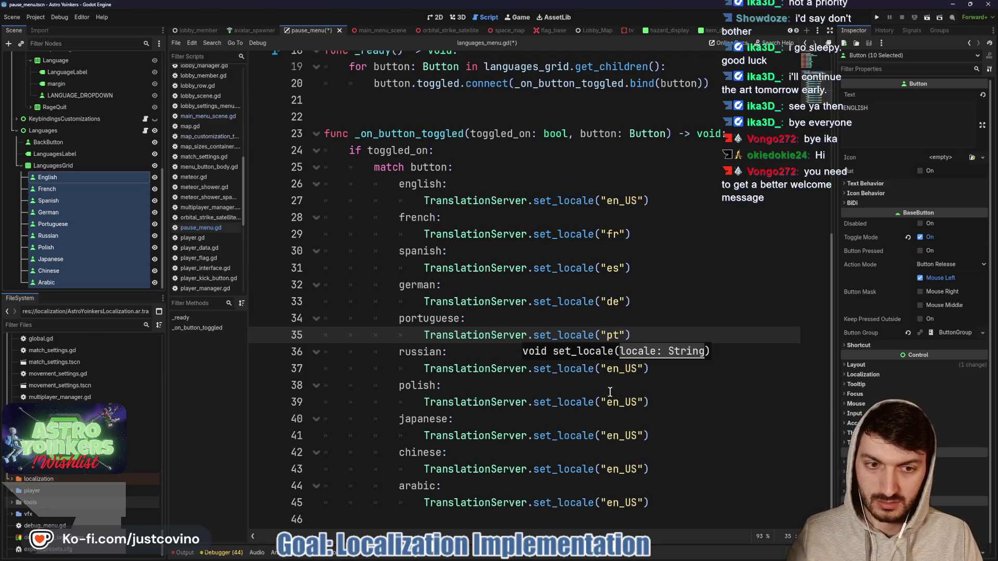
After rechecking the sheet, set the russian, polish and japanese locales to ru, pl and ja.
{"action": "left_click", "coordinate": [560, 555]}
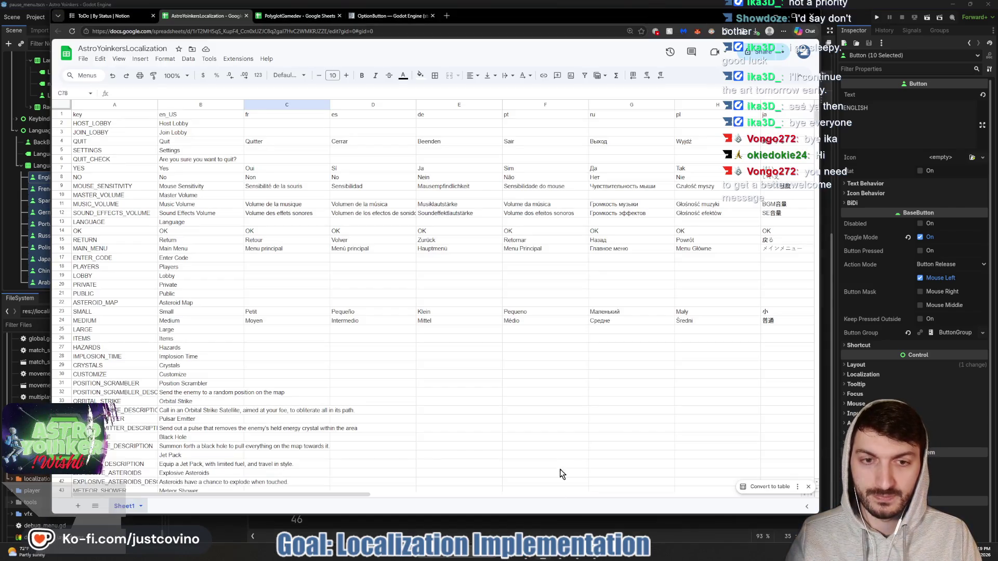
{"action": "left_click", "coordinate": [560, 555]}
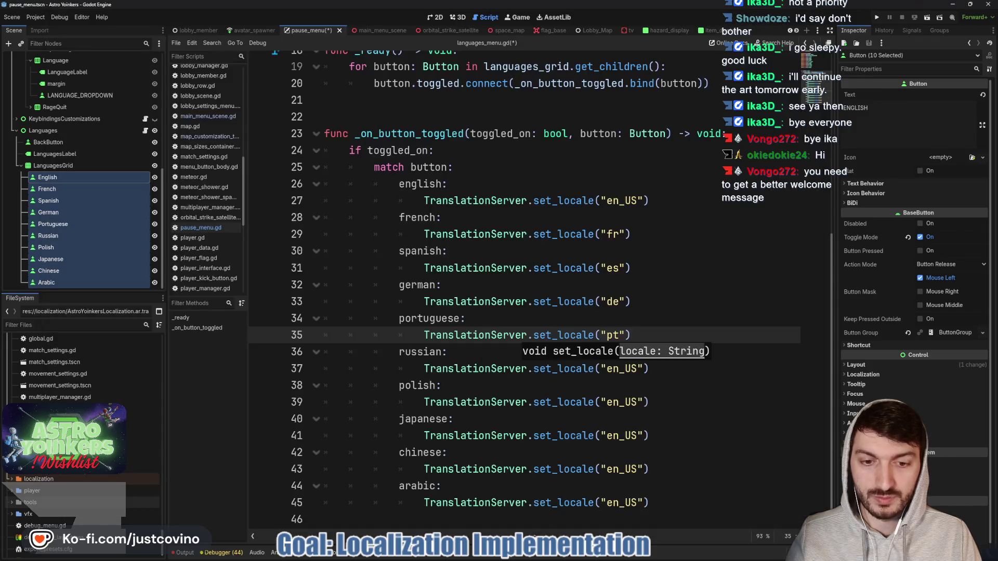
{"action": "double_click", "coordinate": [629, 369]}
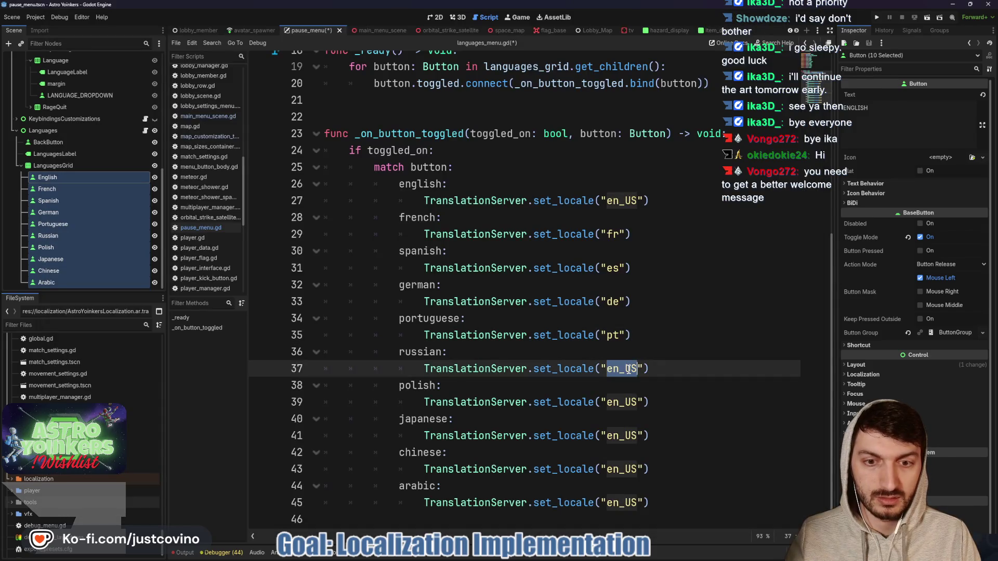
{"action": "type", "text": "ru"}
{"action": "double_click", "coordinate": [623, 402]}
{"action": "type", "text": "pl"}
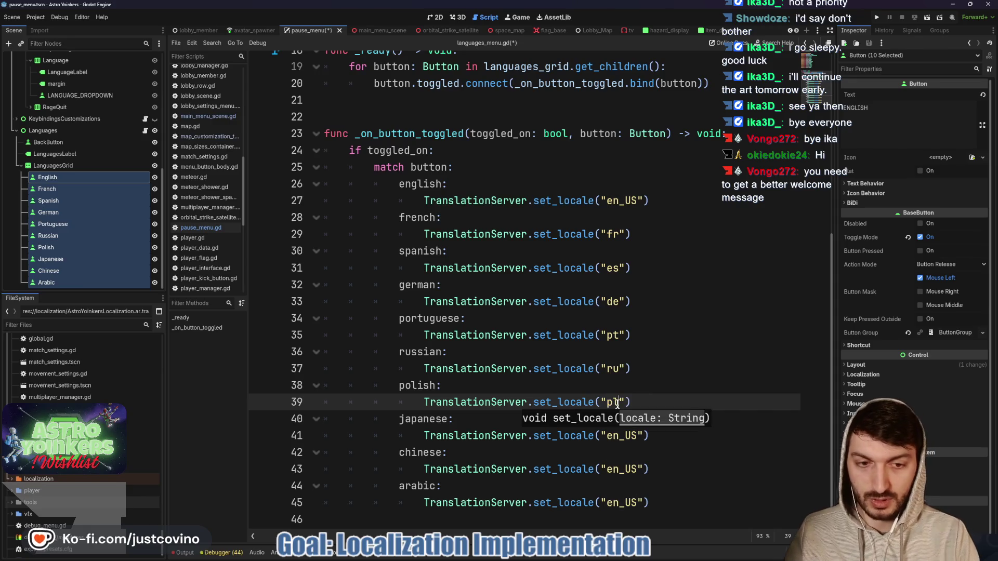
{"action": "double_click", "coordinate": [617, 436]}
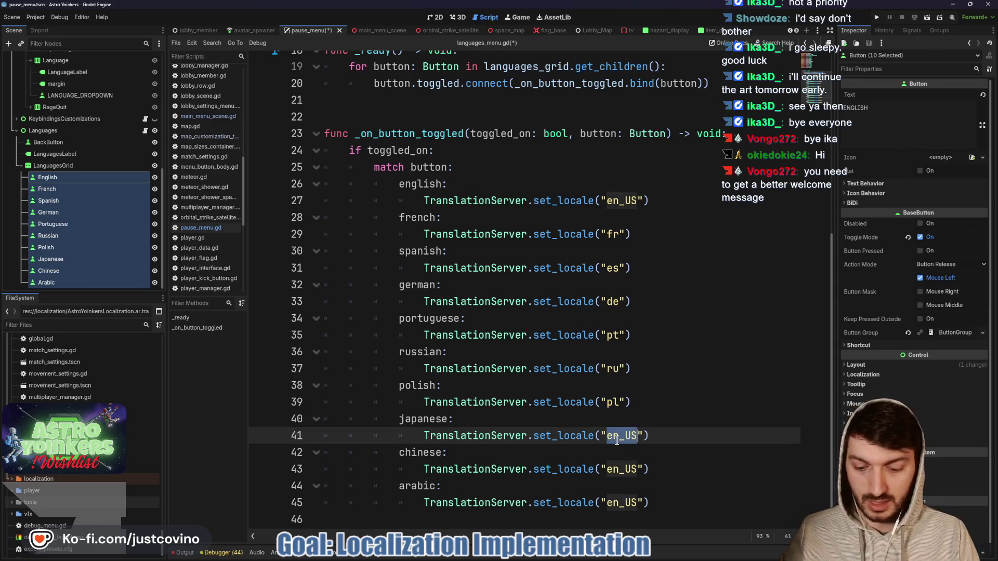
{"action": "type", "text": "ja"}
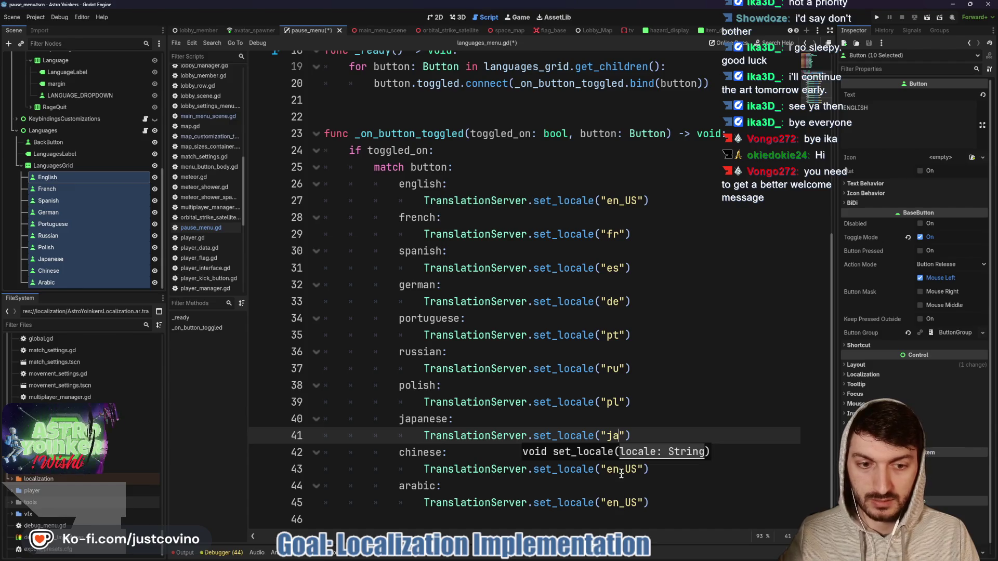
Check the remaining sheet columns and set the chinese and arabic locales to zh and ar.
{"action": "left_click", "coordinate": [543, 559]}
{"action": "scroll", "coordinate": [598, 363], "scroll_direction": "right", "scroll_amount": 5}
{"action": "scroll", "coordinate": [602, 346], "scroll_direction": "right", "scroll_amount": 3}
{"action": "left_click", "coordinate": [516, 526]}
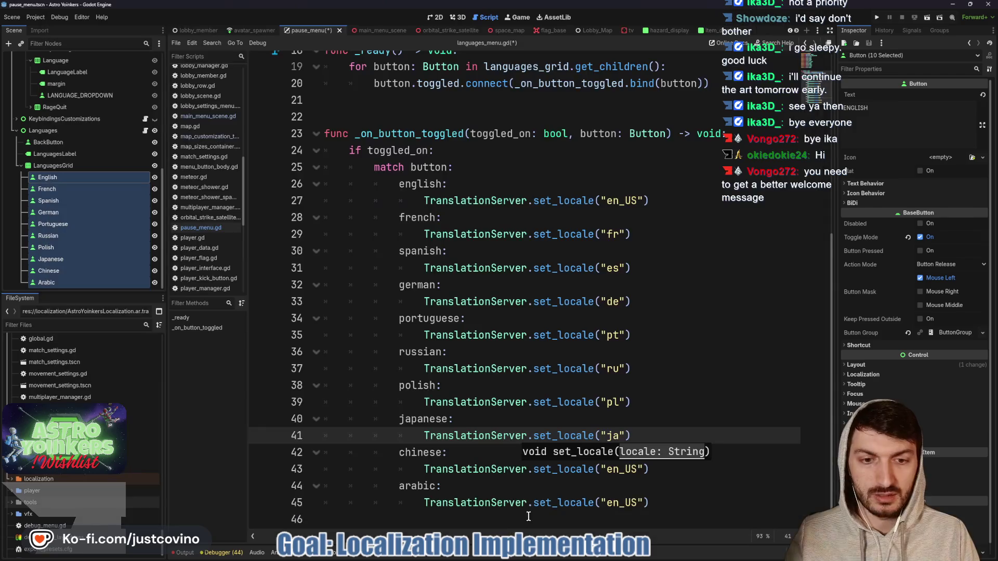
{"action": "double_click", "coordinate": [630, 470]}
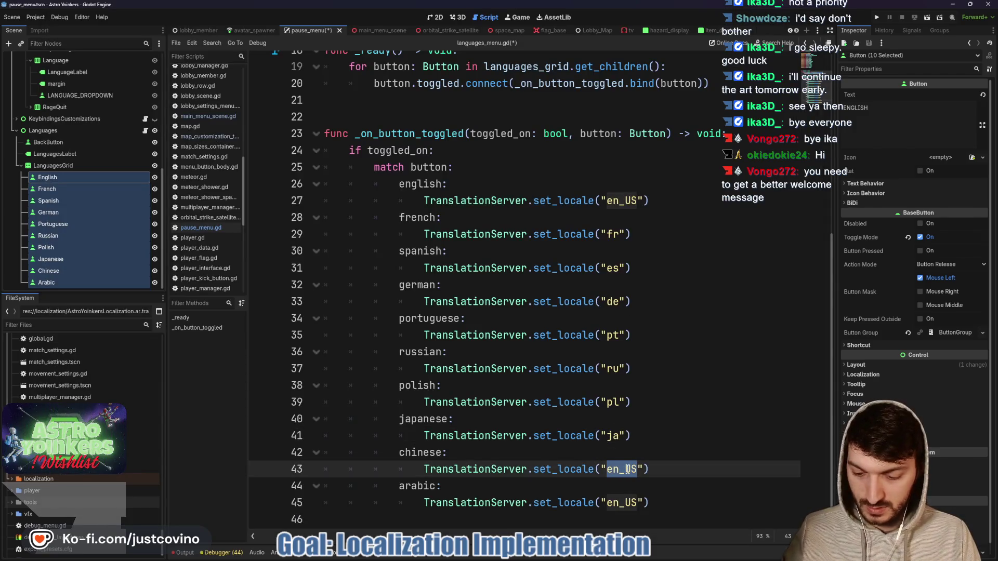
{"action": "type", "text": "zh"}
{"action": "double_click", "coordinate": [619, 503]}
{"action": "type", "text": "ar"}
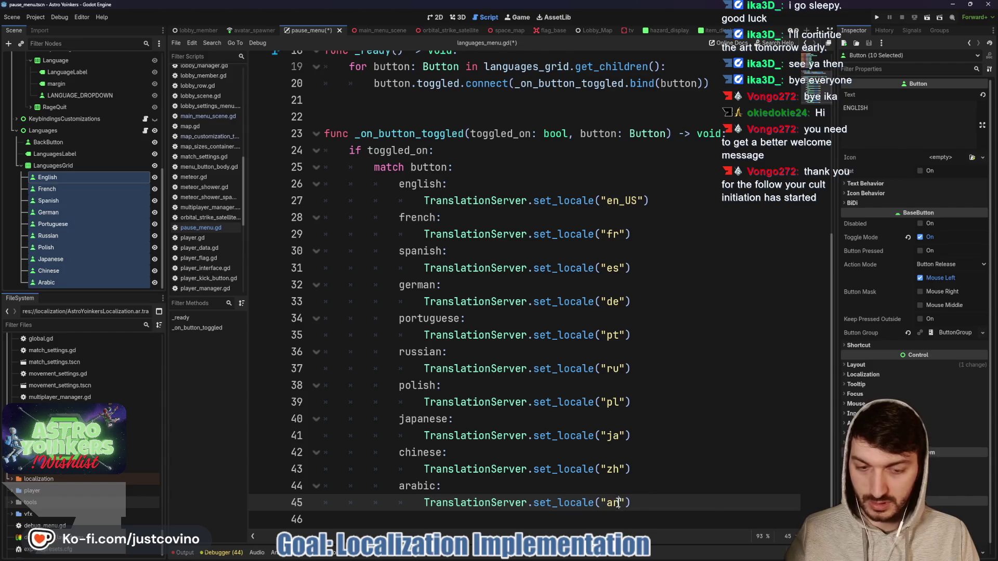
Save languages_menu.gd.
{"action": "left_click", "coordinate": [687, 462]}
{"action": "key", "text": "ctrl+s"}
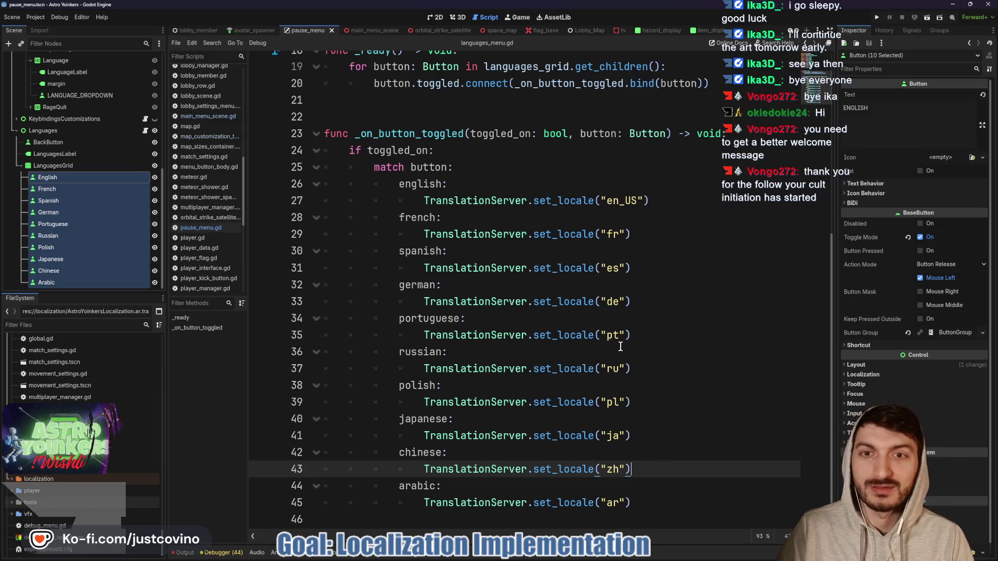
{"action": "left_click", "coordinate": [59, 165]}
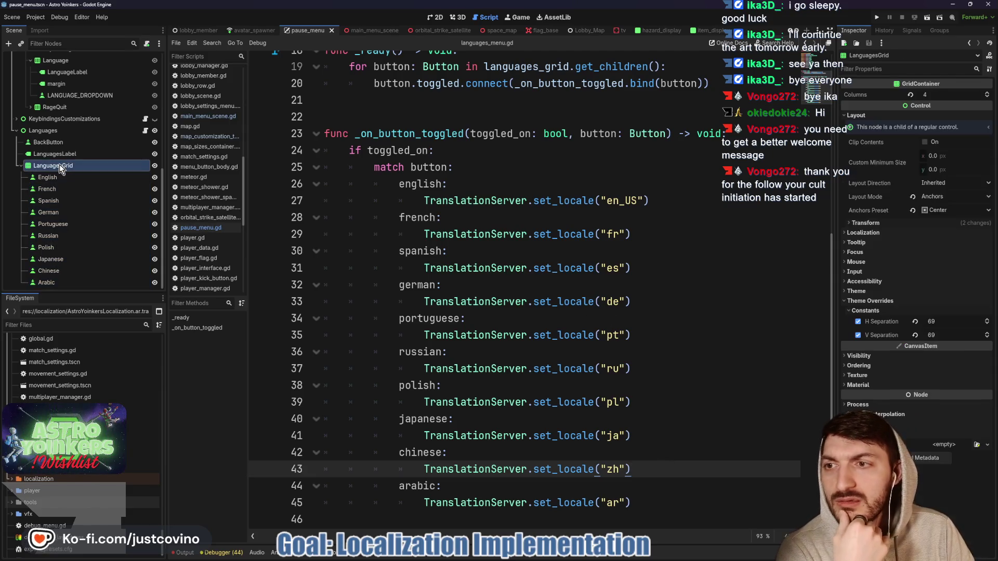
Insert blank lines after _ready, ahead of the _on_button_toggled handler.
{"action": "left_click", "coordinate": [67, 141]}
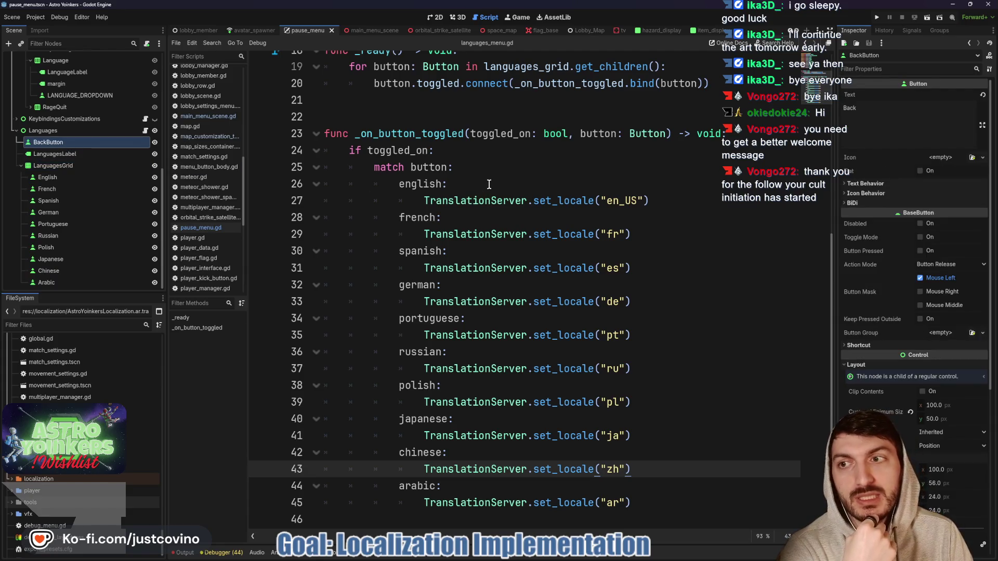
{"action": "scroll", "coordinate": [483, 186], "scroll_direction": "up", "scroll_amount": 3}
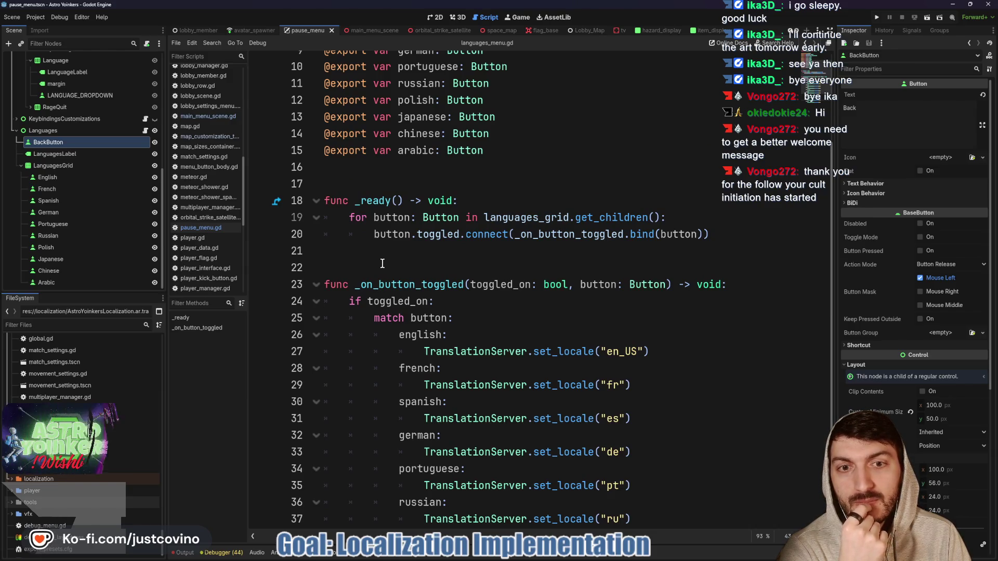
{"action": "scroll", "coordinate": [394, 244], "scroll_direction": "up", "scroll_amount": 3}
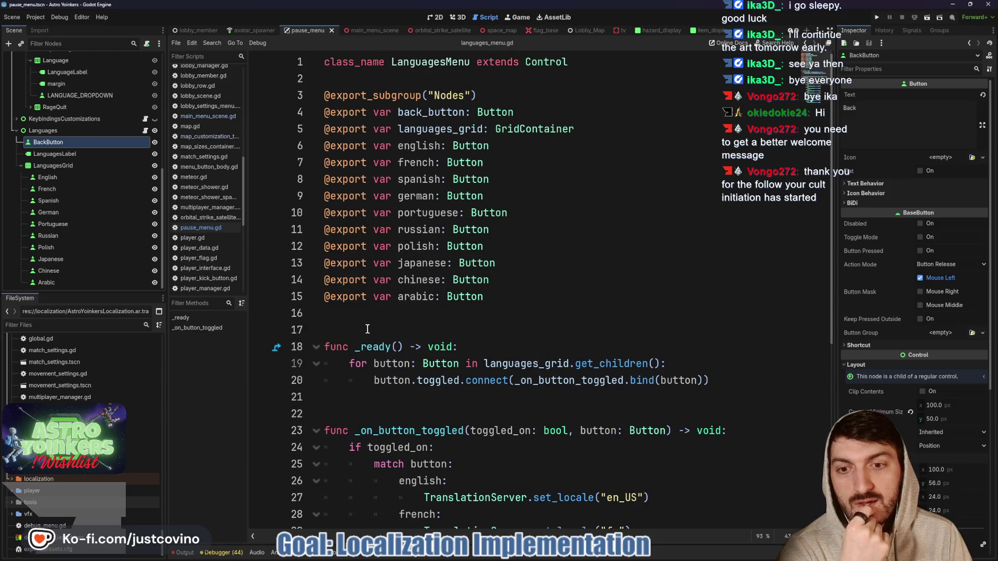
{"action": "left_click", "coordinate": [364, 411]}
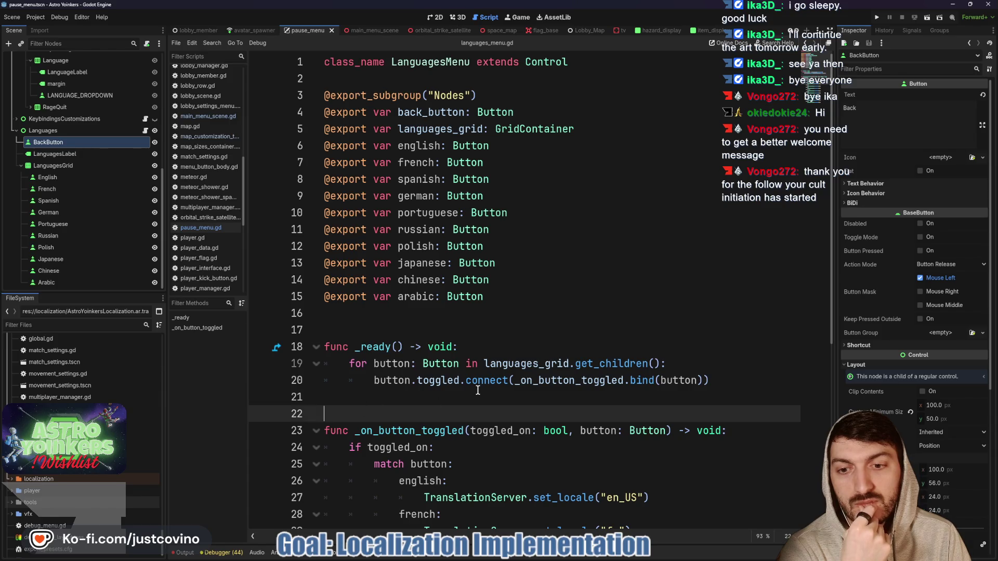
{"action": "key", "text": "Return"}
{"action": "key", "text": "Return"}
{"action": "key", "text": "Return"}
{"action": "key", "text": "Up"}
{"action": "key", "text": "Up"}
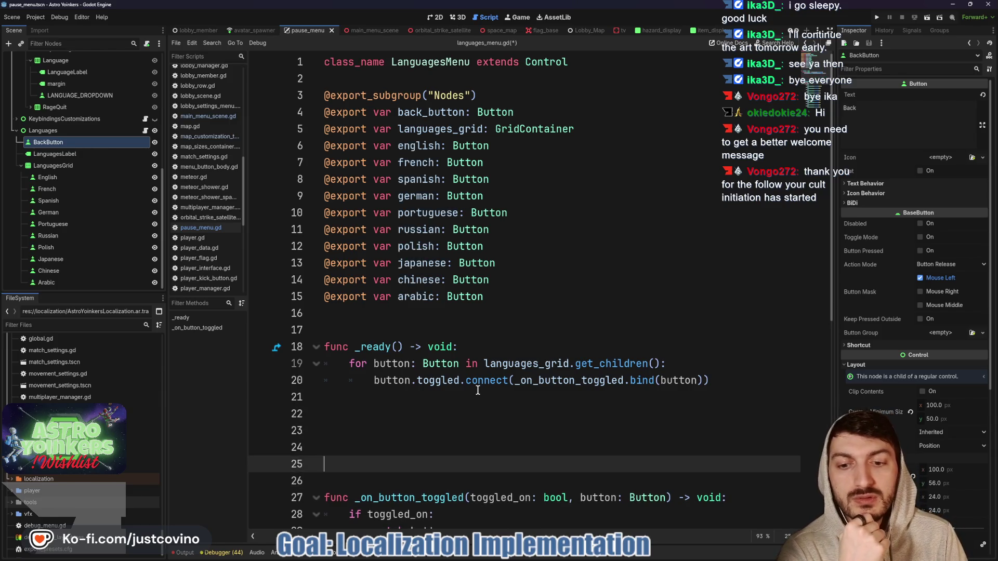
{"action": "scroll", "coordinate": [442, 400], "scroll_direction": "down", "scroll_amount": 2}
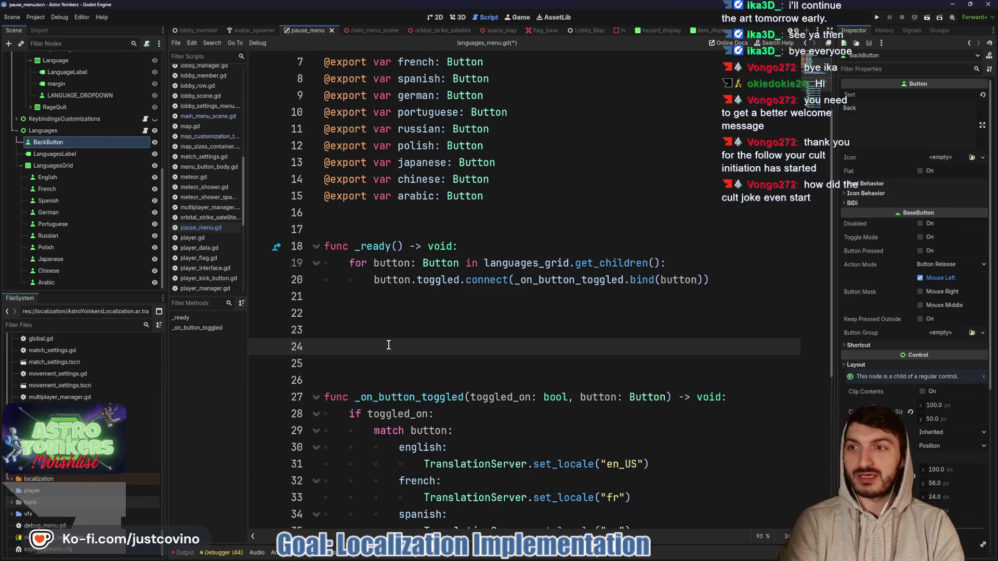
{"action": "scroll", "coordinate": [415, 224], "scroll_direction": "up", "scroll_amount": 2}
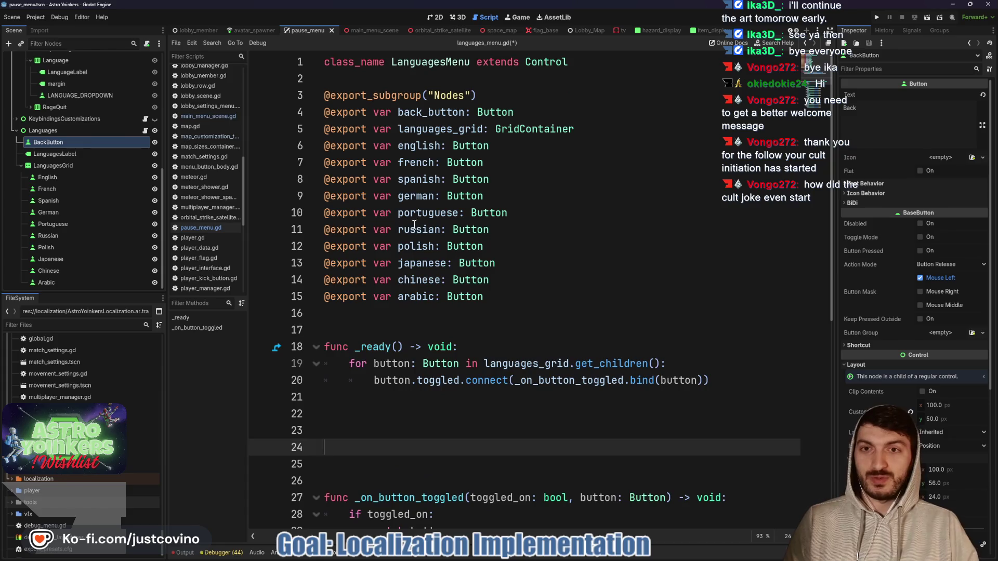
Wrap the exported node variables between #region Nodes and #endregion markers.
{"action": "left_click", "coordinate": [346, 81]}
{"action": "key", "text": "Return"}
{"action": "type", "text": "#region Nodes"}
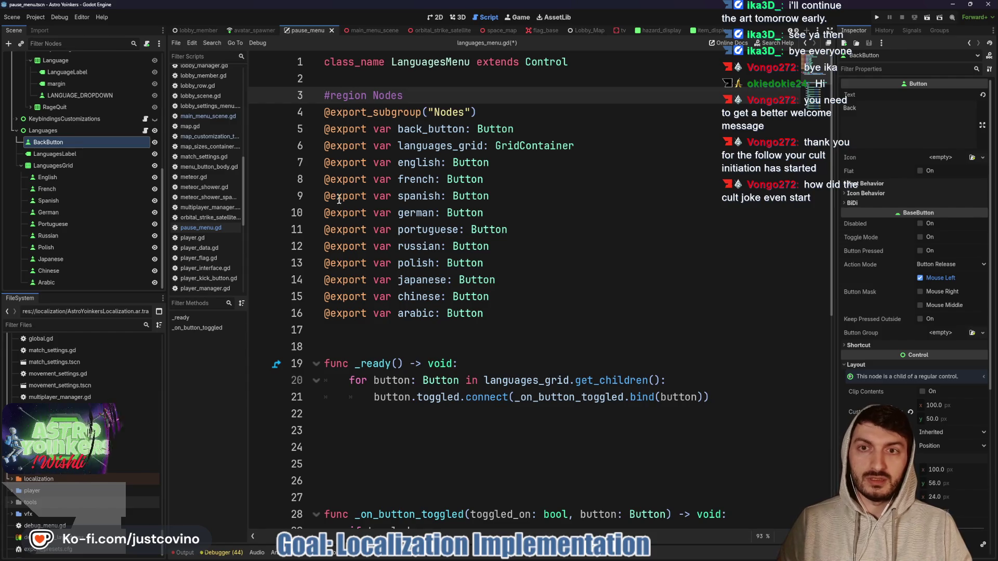
{"action": "left_click", "coordinate": [362, 332]}
{"action": "type", "text": "#r"}
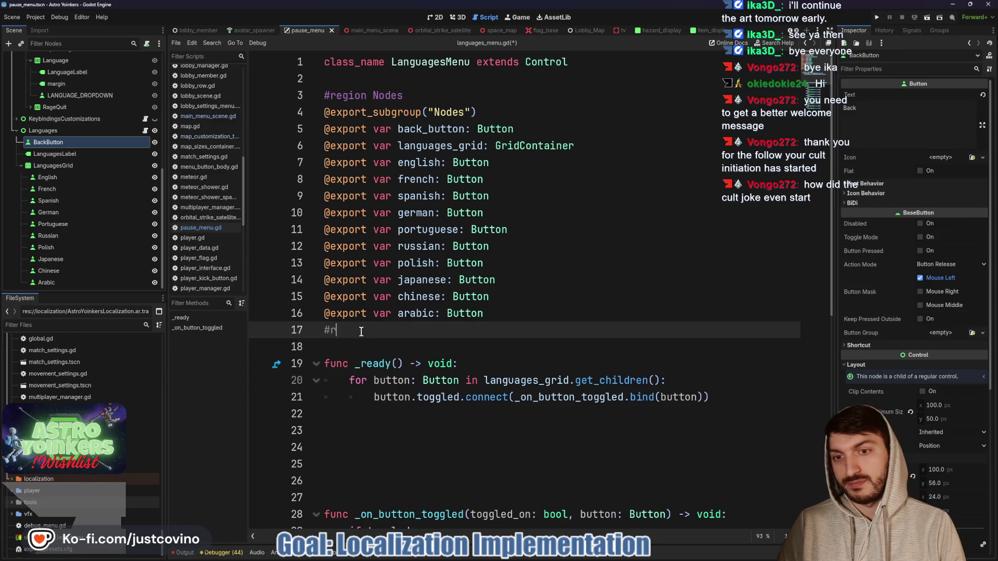
{"action": "key", "text": "BackSpace"}
{"action": "type", "text": "endregio"}
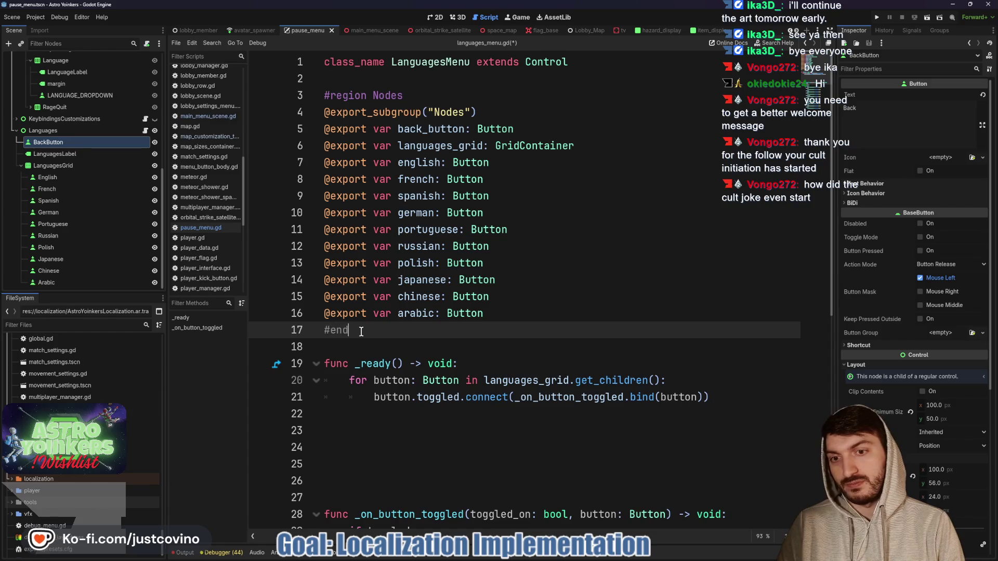
{"action": "type", "text": "n"}
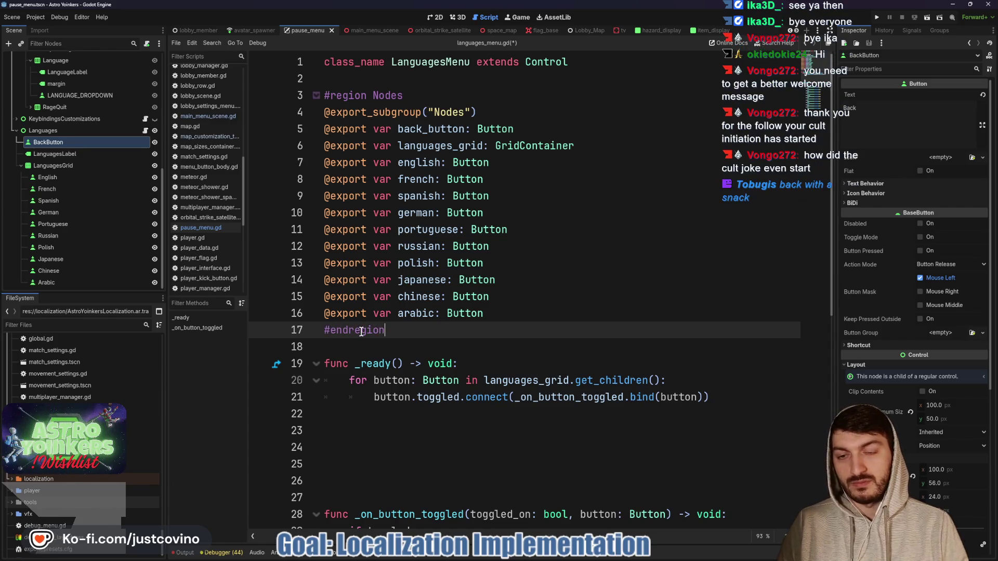
Fold the Nodes region and save the script.
{"action": "left_click", "coordinate": [316, 96]}
{"action": "key", "text": "ctrl+s"}
{"action": "left_click", "coordinate": [401, 199]}
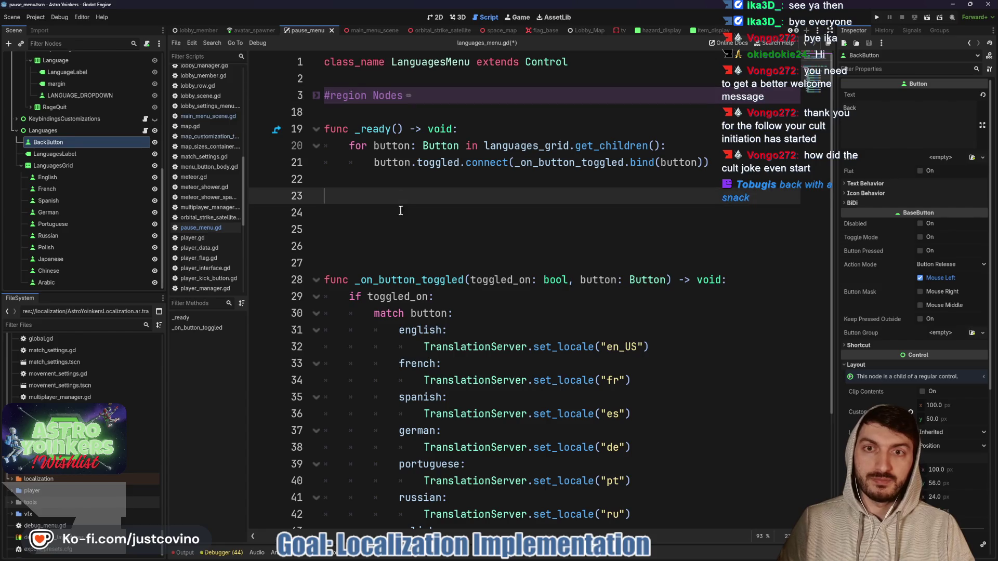
{"action": "left_click", "coordinate": [354, 219]}
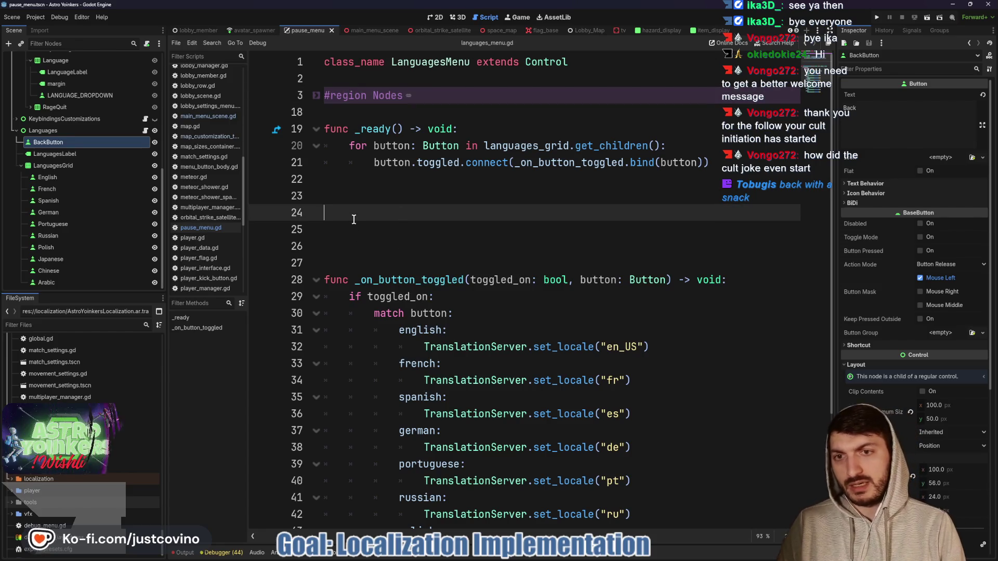
On line 24 write func toggle_languages(toggled_on: bool) -> void: with a pass body.
{"action": "type", "text": "func t"}
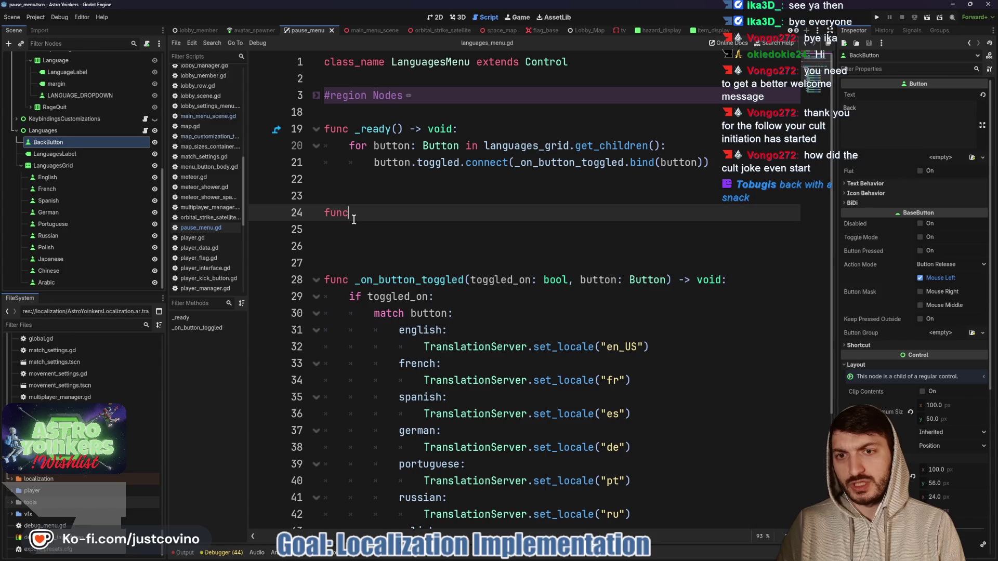
{"action": "type", "text": "oggle_languages("}
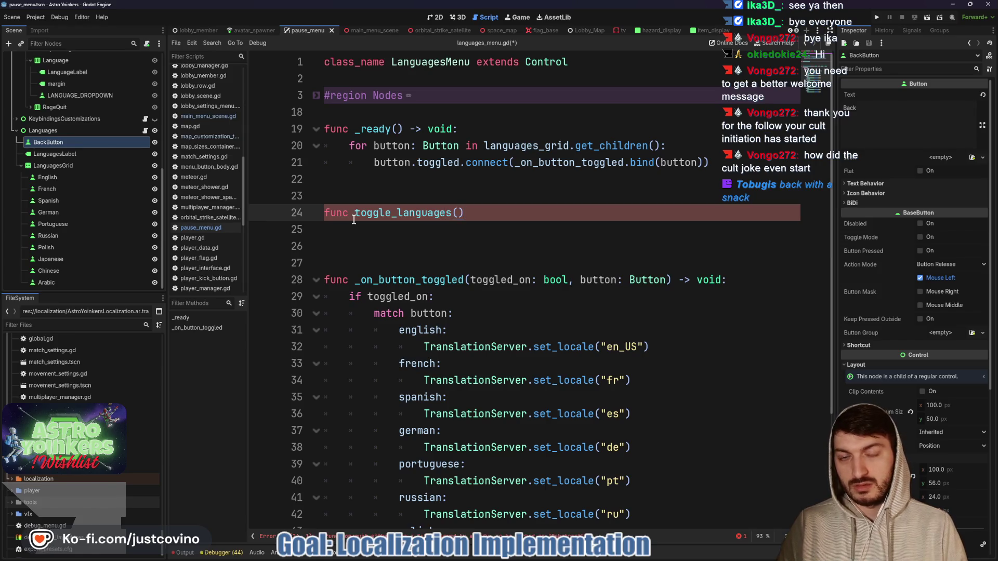
{"action": "type", "text": "is_togg"}
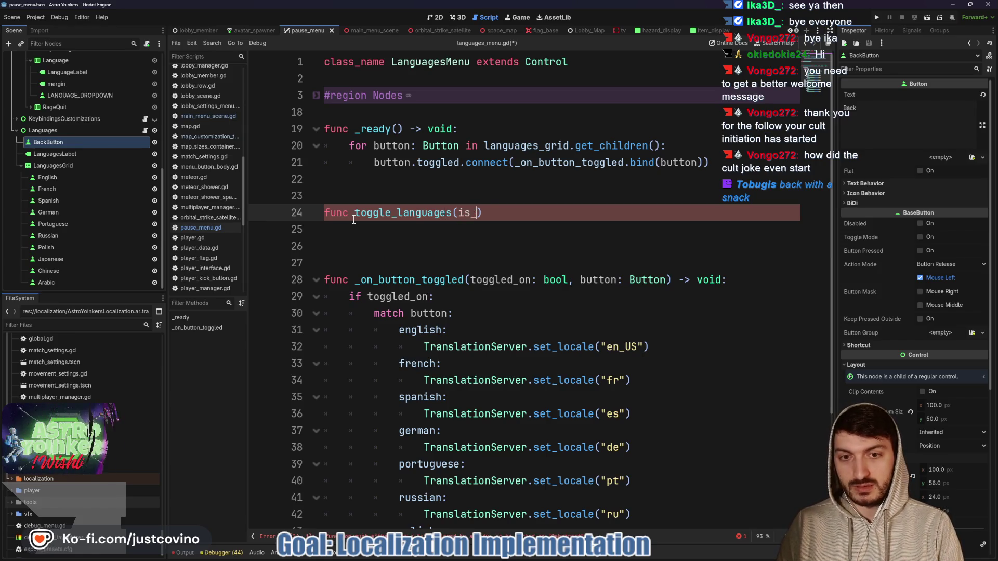
{"action": "key", "text": "BackSpace"}
{"action": "key", "text": "BackSpace"}
{"action": "key", "text": "BackSpace"}
{"action": "type", "text": "toggled"}
{"action": "key", "text": "BackSpace"}
{"action": "key", "text": "BackSpace"}
{"action": "key", "text": "BackSpace"}
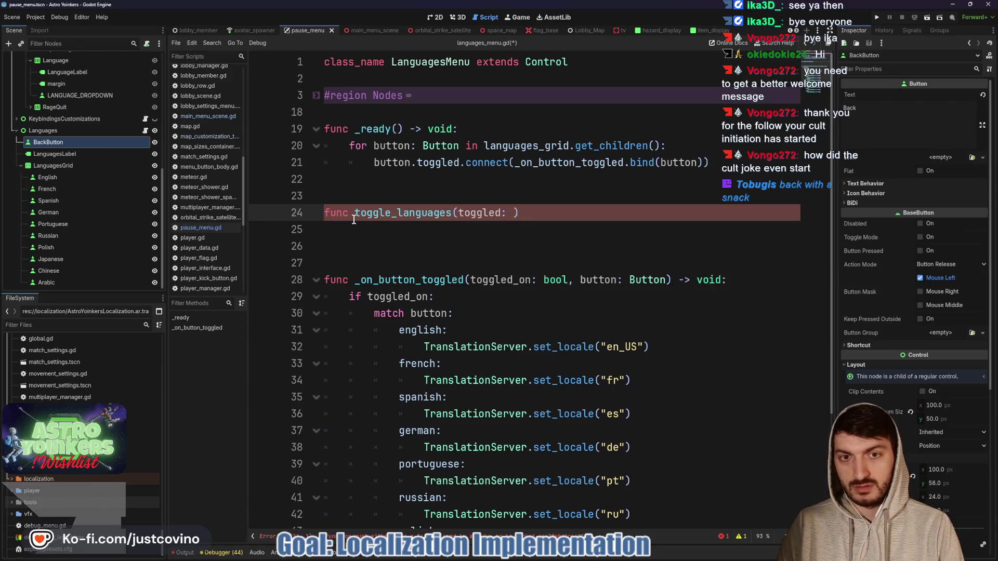
{"action": "type", "text": "_on: "}
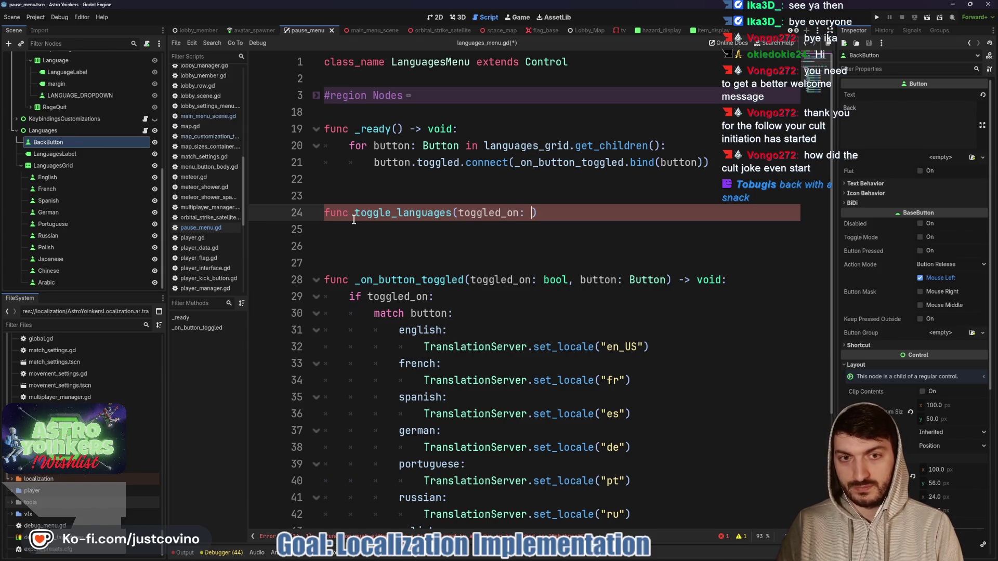
{"action": "type", "text": "bool) -"}
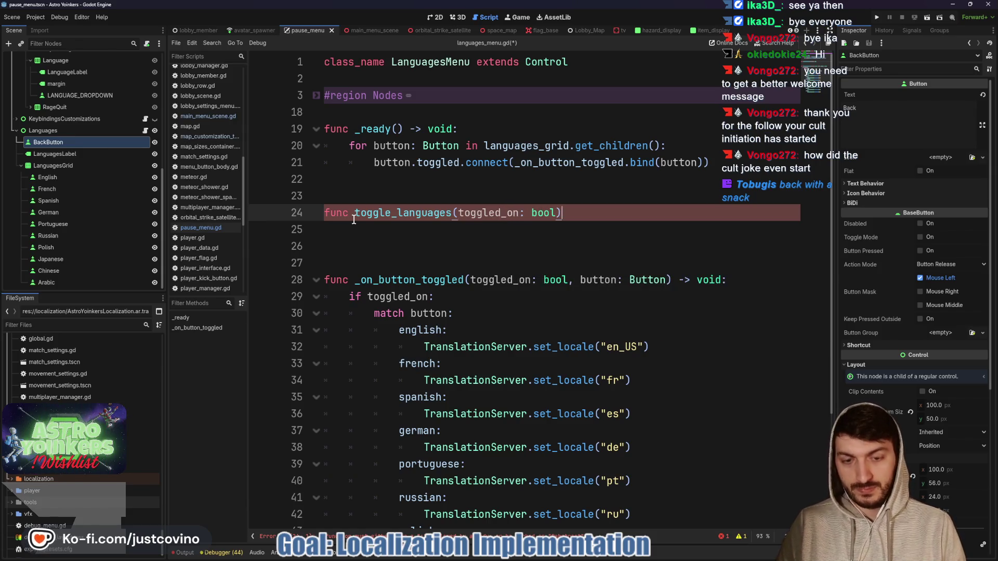
{"action": "type", "text": "> void:"}
{"action": "key", "text": "Return"}
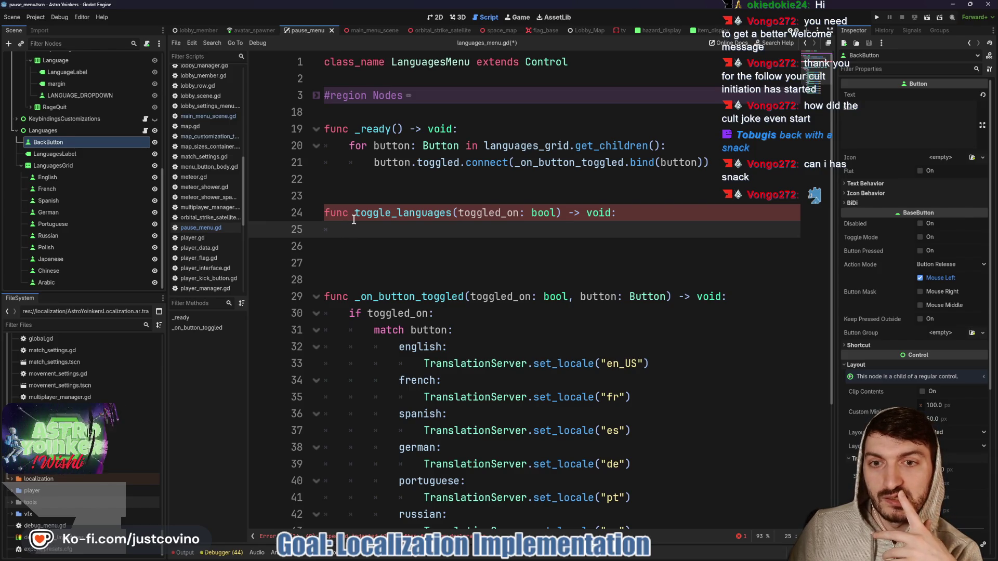
{"action": "type", "text": "pass"}
{"action": "left_click", "coordinate": [439, 278]}
{"action": "scroll", "coordinate": [430, 308], "scroll_direction": "down", "scroll_amount": 3}
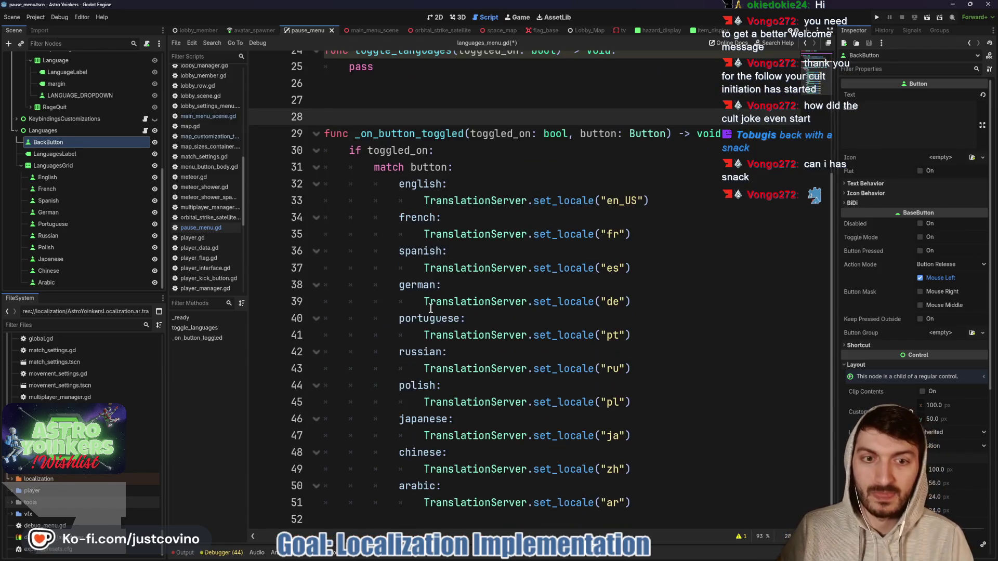
Expand the Nodes region and delete the ten language button declarations.
{"action": "scroll", "coordinate": [474, 257], "scroll_direction": "up", "scroll_amount": 1}
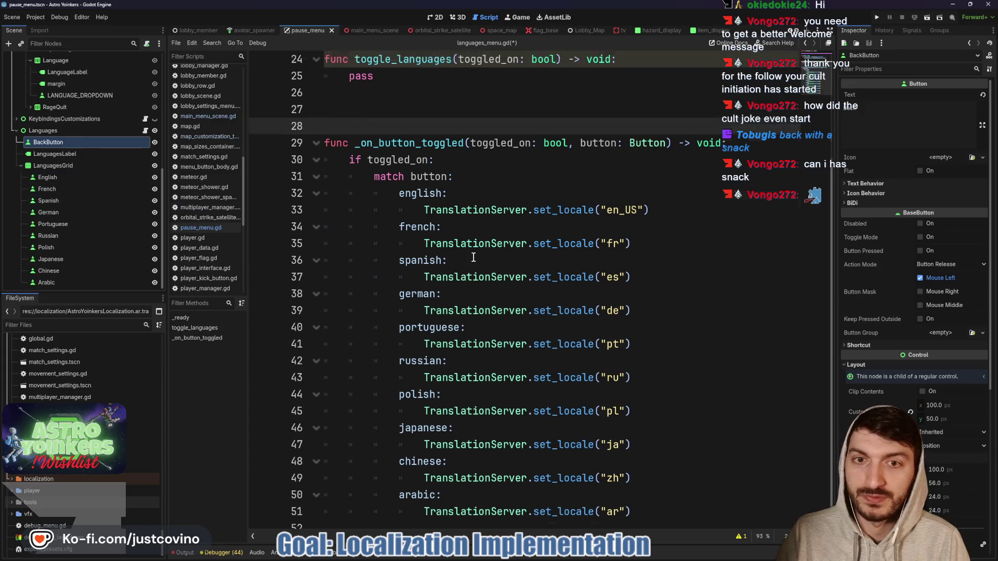
{"action": "scroll", "coordinate": [474, 258], "scroll_direction": "up", "scroll_amount": 3}
{"action": "left_click", "coordinate": [315, 96]}
{"action": "mouse_move", "coordinate": [514, 313]}
{"action": "left_mouse_down"}
{"action": "mouse_move", "coordinate": [312, 246]}
{"action": "mouse_move", "coordinate": [303, 165]}
{"action": "left_mouse_up"}
{"action": "key", "text": "BackSpace"}
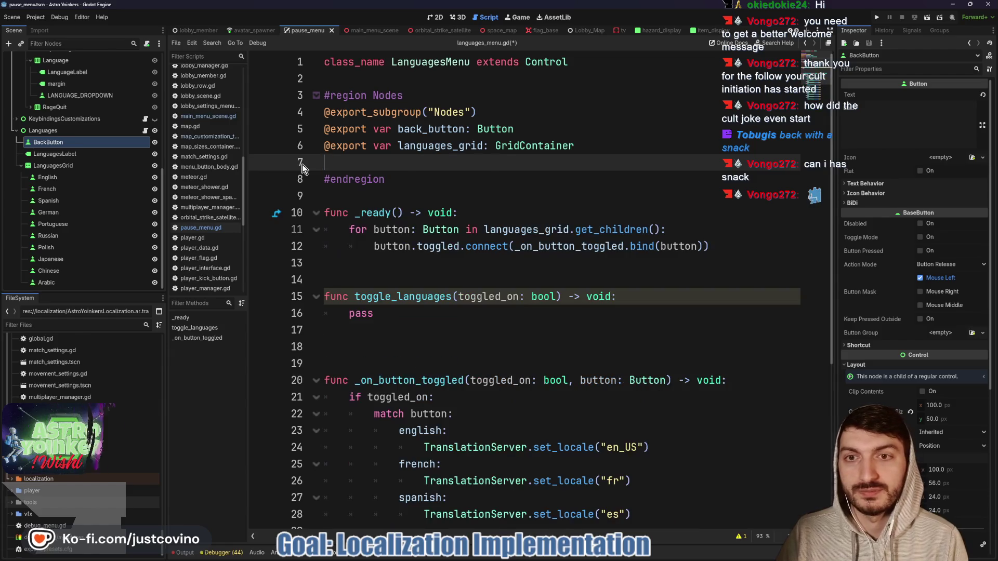
{"action": "key", "text": "BackSpace"}
{"action": "scroll", "coordinate": [430, 233], "scroll_direction": "down", "scroll_amount": 4}
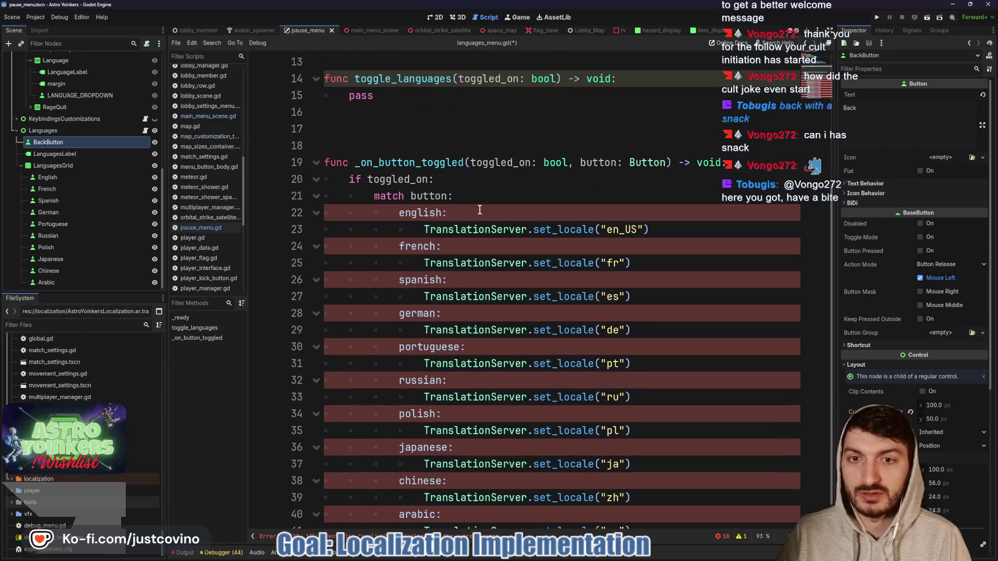
Rename the first LanguagesGrid buttons to en_US, fr, es and de.
{"action": "double_click", "coordinate": [66, 176]}
{"action": "type", "text": "en_"}
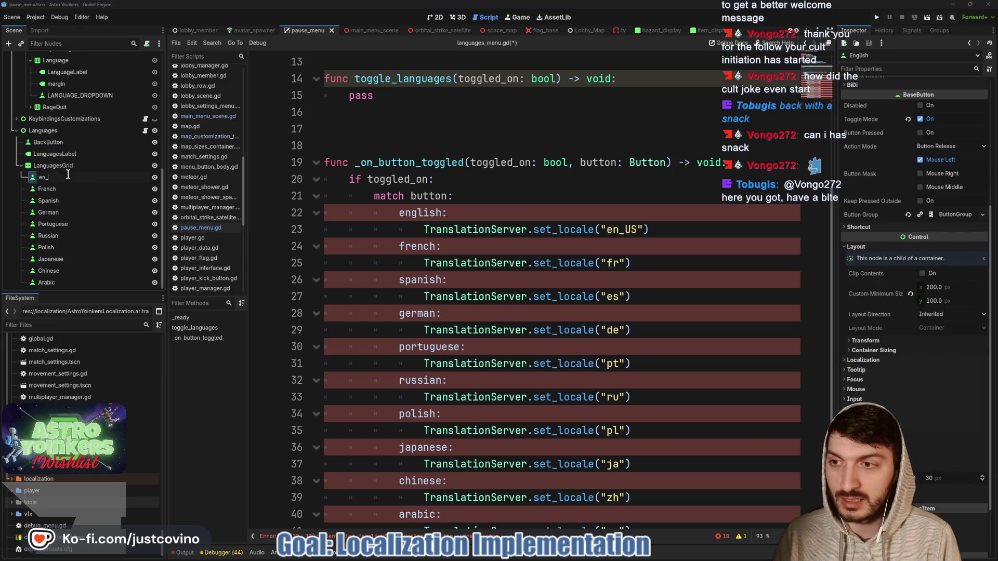
{"action": "type", "text": "US"}
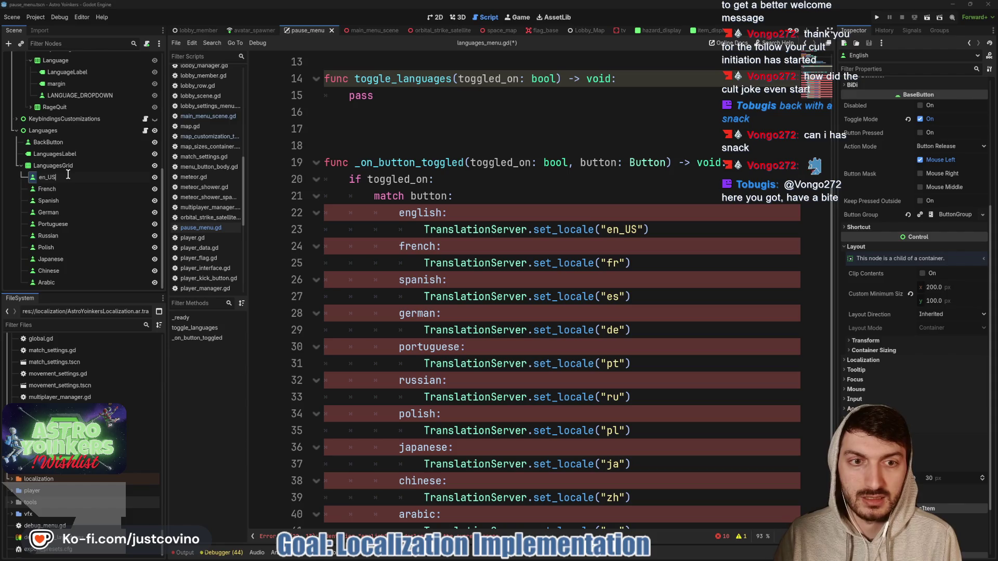
{"action": "key", "text": "Return"}
{"action": "double_click", "coordinate": [59, 189]}
{"action": "type", "text": "fr"}
{"action": "left_click", "coordinate": [61, 202]}
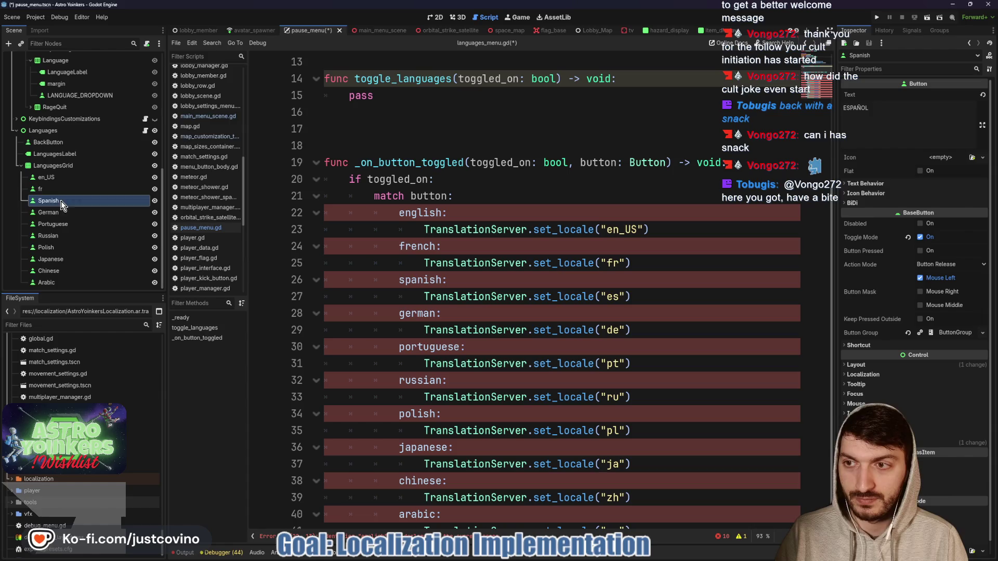
{"action": "left_click", "coordinate": [62, 202]}
{"action": "type", "text": "es"}
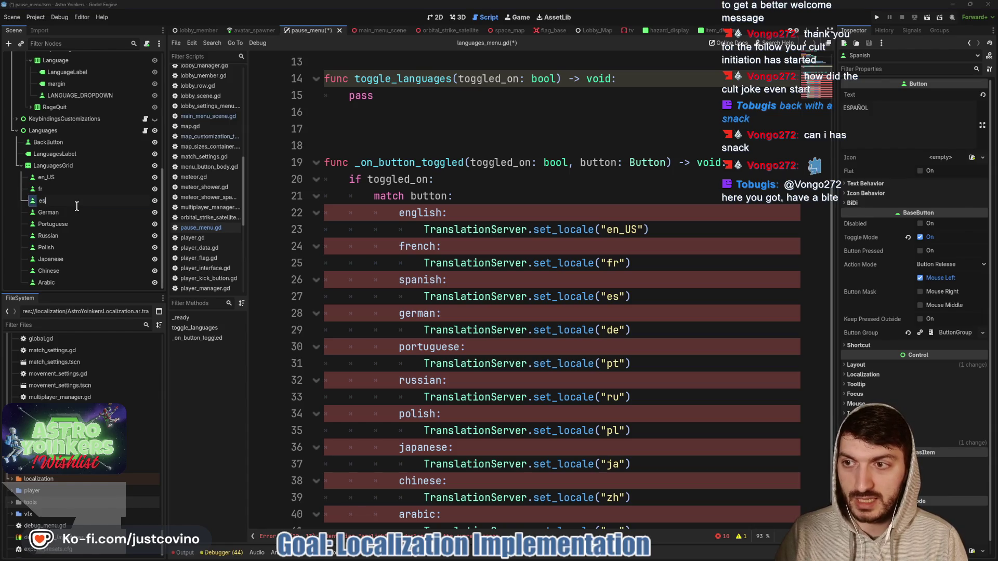
{"action": "left_click", "coordinate": [70, 212]}
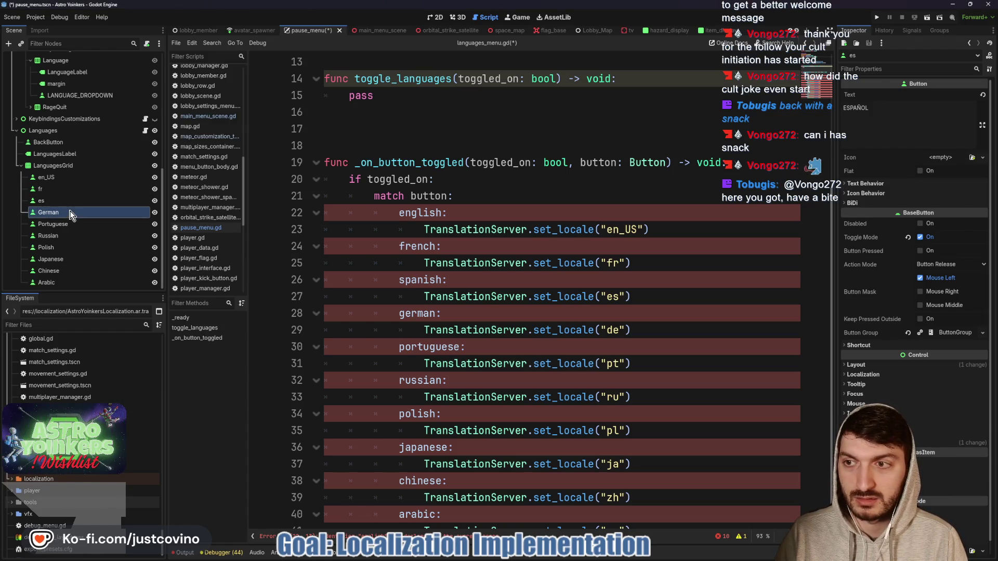
{"action": "left_click", "coordinate": [70, 213]}
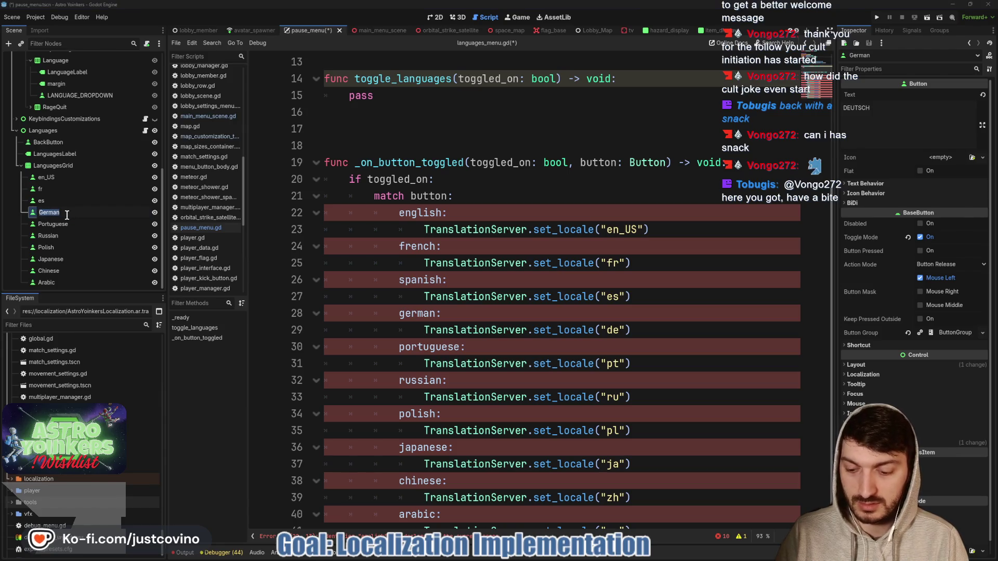
{"action": "type", "text": "de"}
Rename the remaining LanguagesGrid buttons to pt, ru, pl, ja, zh and ar.
{"action": "left_click", "coordinate": [76, 224]}
{"action": "left_click", "coordinate": [85, 224]}
{"action": "type", "text": "pt"}
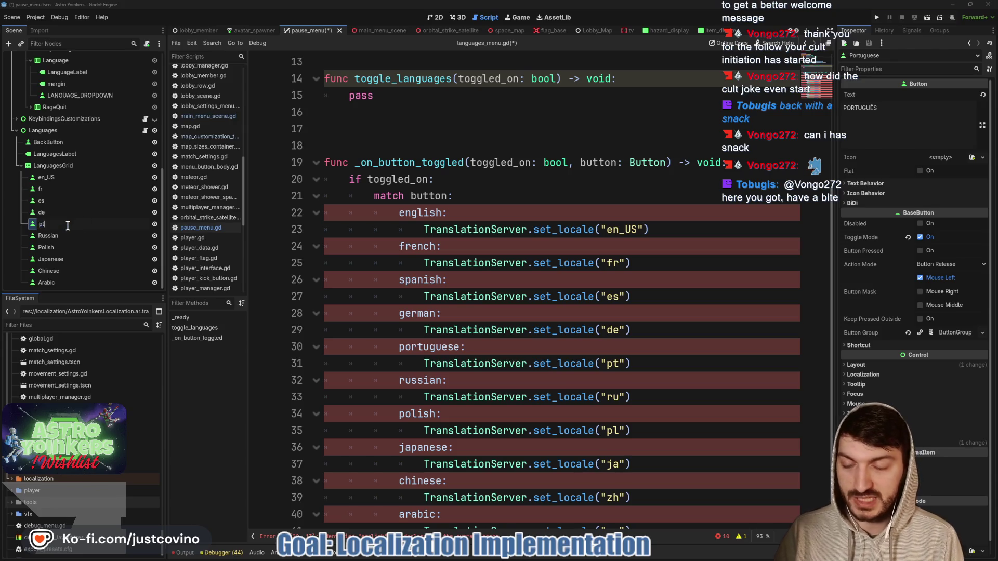
{"action": "left_click", "coordinate": [76, 236]}
{"action": "left_click", "coordinate": [71, 236]}
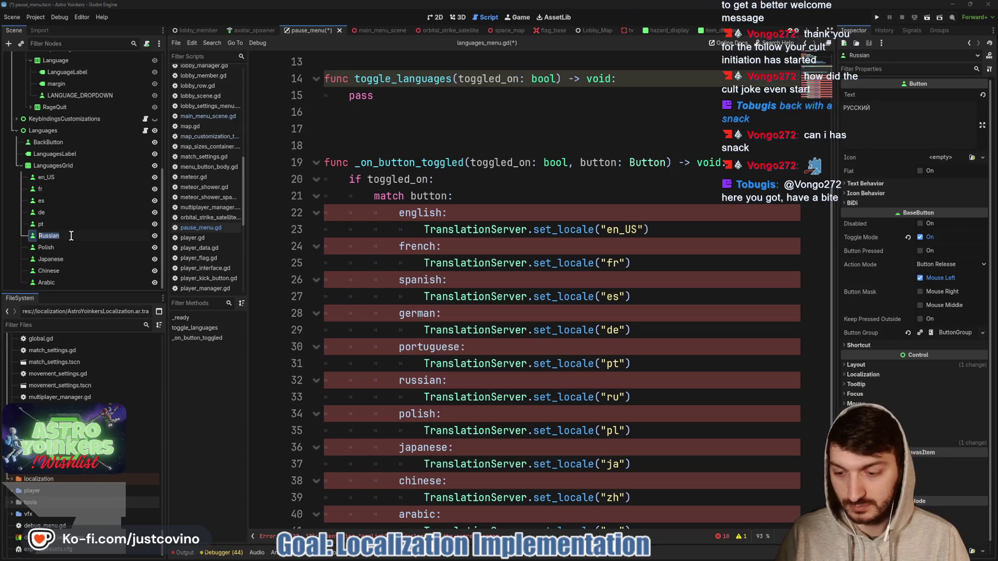
{"action": "type", "text": "ru"}
{"action": "left_click", "coordinate": [63, 247]}
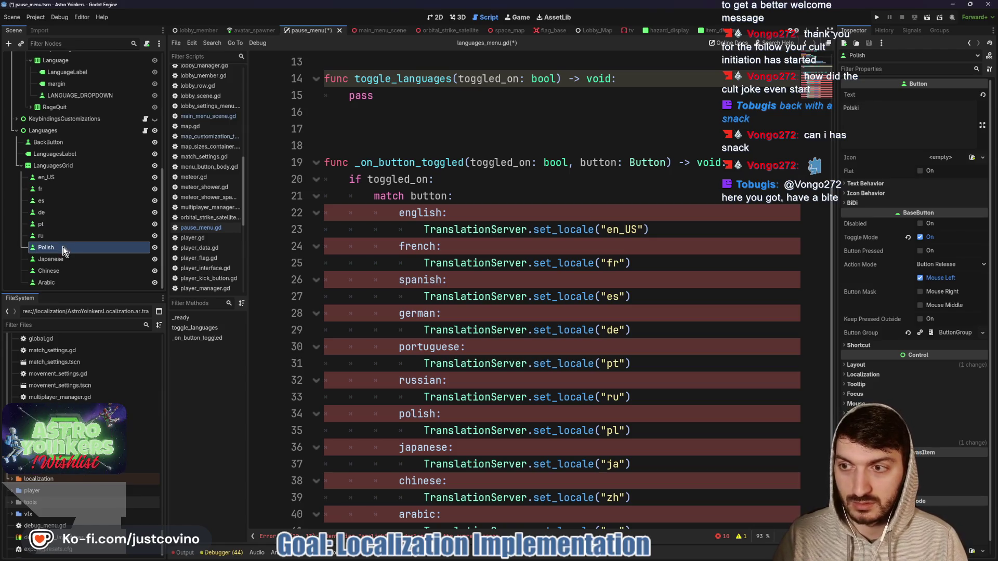
{"action": "left_click", "coordinate": [62, 247]}
{"action": "left_click", "coordinate": [67, 259]}
{"action": "left_click", "coordinate": [70, 259]}
{"action": "type", "text": "ja"}
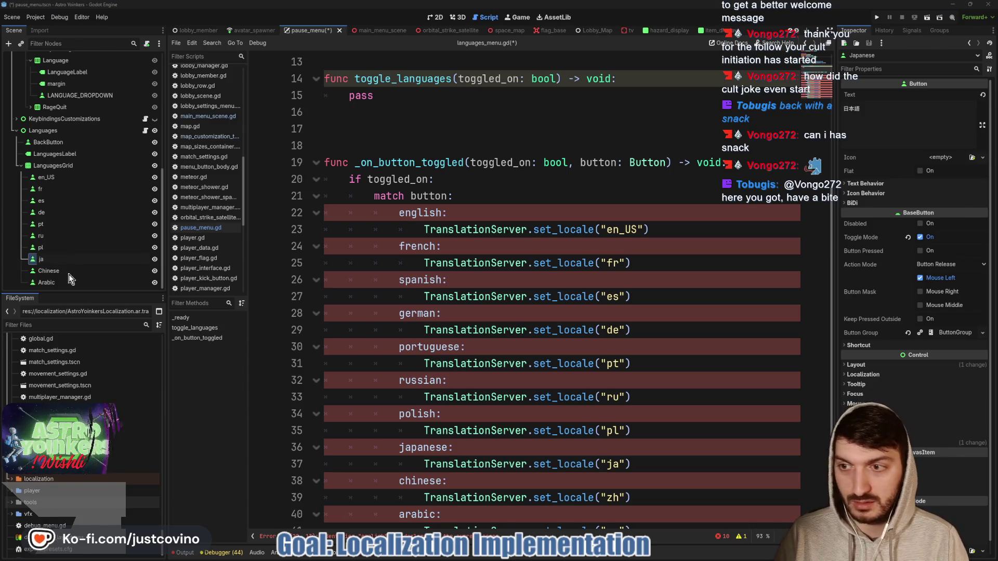
{"action": "left_click", "coordinate": [64, 272]}
{"action": "left_click", "coordinate": [63, 271]}
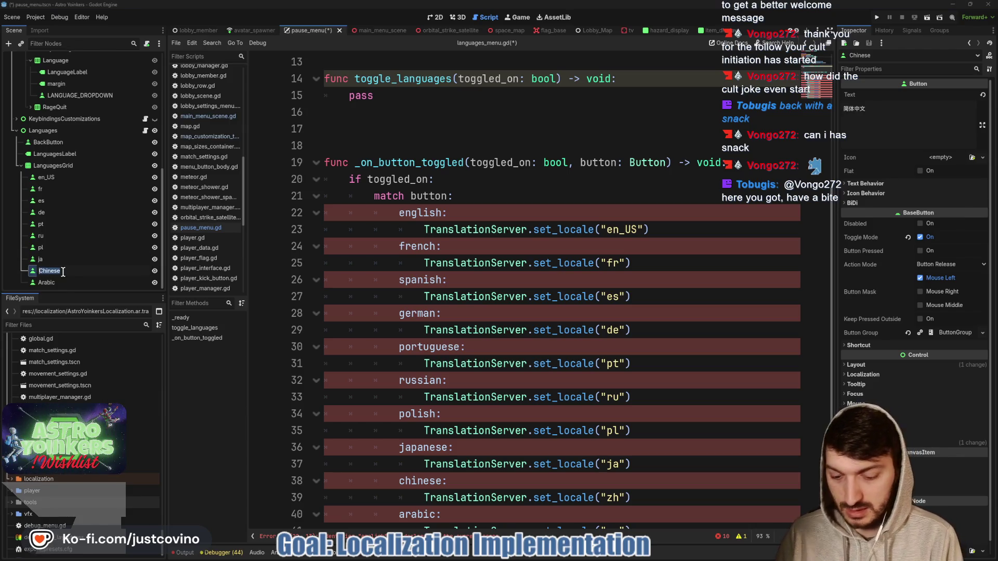
{"action": "type", "text": "zh"}
{"action": "left_click", "coordinate": [67, 282]}
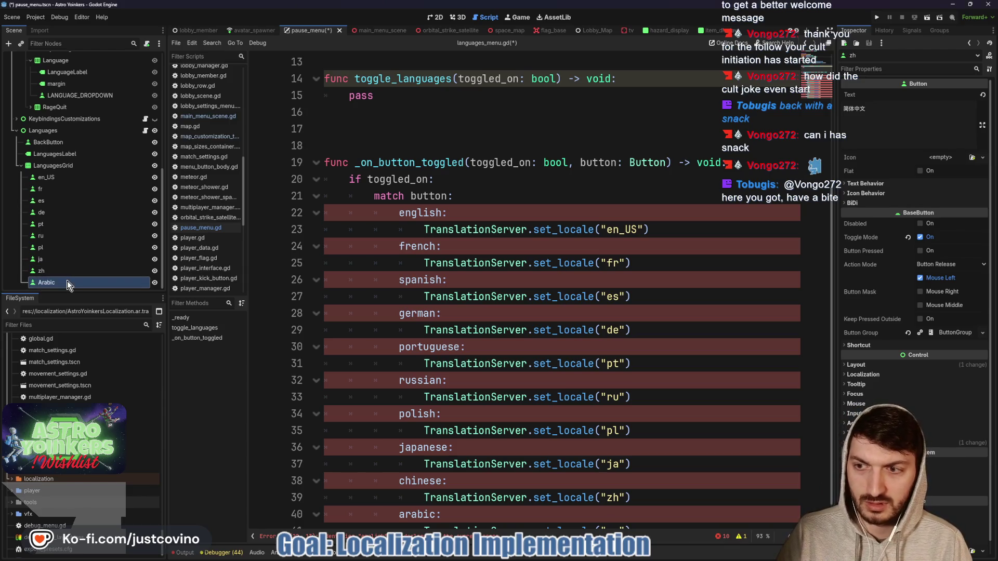
{"action": "left_click", "coordinate": [68, 282]}
{"action": "type", "text": "ar"}
{"action": "key", "text": "Return"}
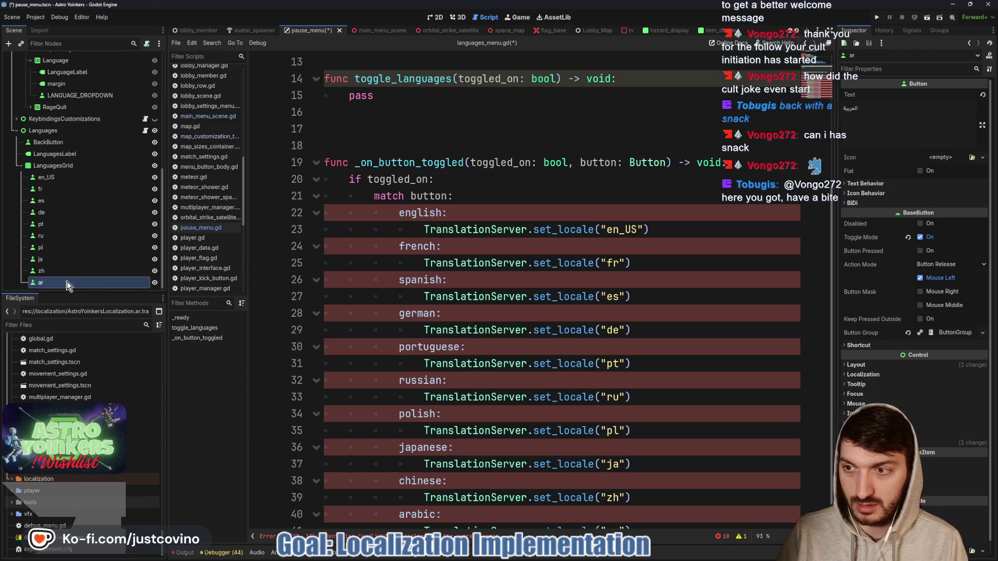
{"action": "left_click", "coordinate": [393, 214]}
{"action": "left_click_drag", "start_coordinate": [393, 213], "coordinate": [507, 208]}
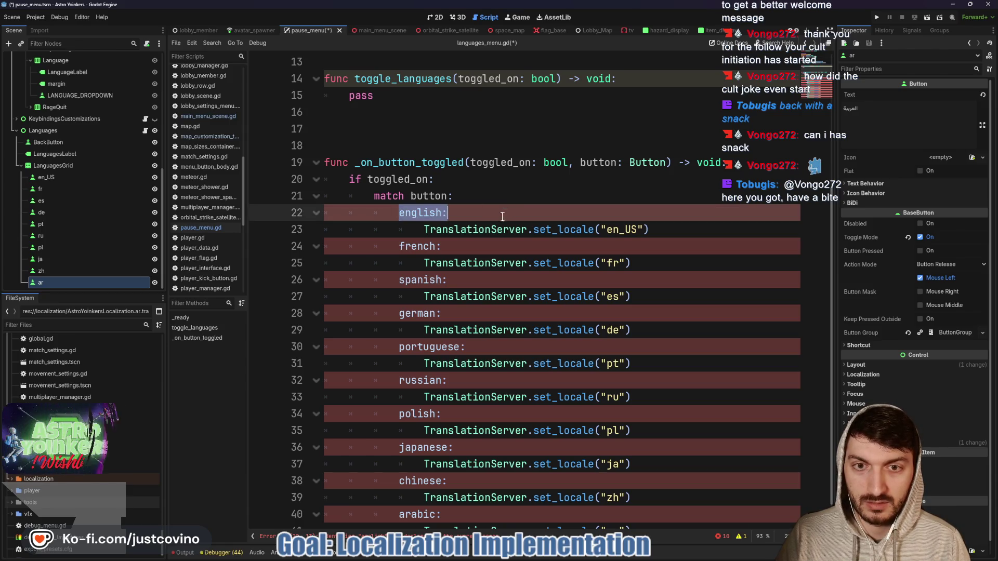
Delete the match block's language cases and outdent set_locale under the if.
{"action": "mouse_move", "coordinate": [398, 246]}
{"action": "left_mouse_down"}
{"action": "mouse_move", "coordinate": [556, 292]}
{"action": "mouse_move", "coordinate": [638, 494]}
{"action": "left_mouse_up"}
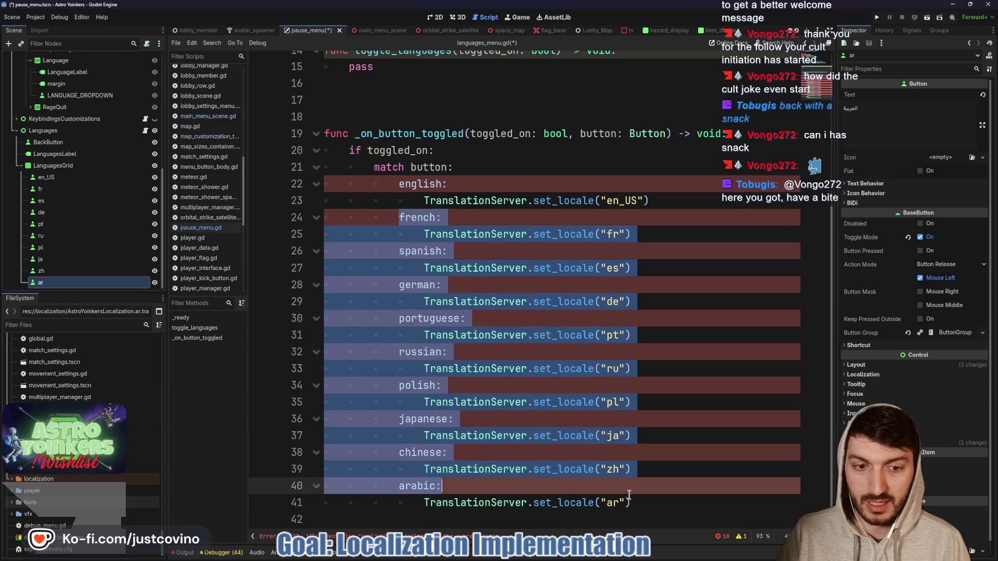
{"action": "key", "text": "BackSpace"}
{"action": "left_click_drag", "start_coordinate": [469, 414], "coordinate": [326, 410]}
{"action": "key", "text": "BackSpace"}
{"action": "key", "text": "BackSpace"}
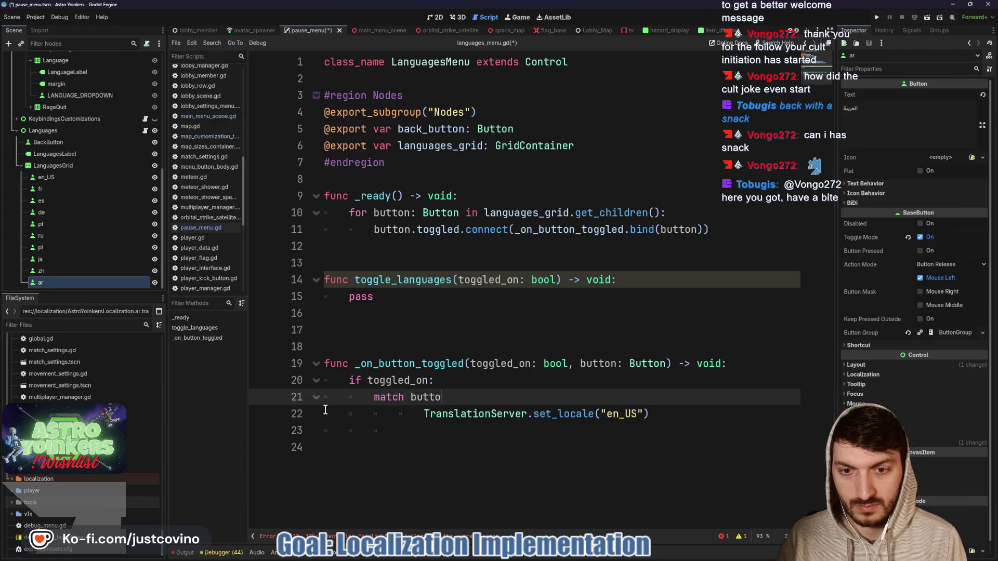
{"action": "key", "text": "BackSpace"}
{"action": "key", "text": "BackSpace"}
{"action": "key", "text": "BackSpace"}
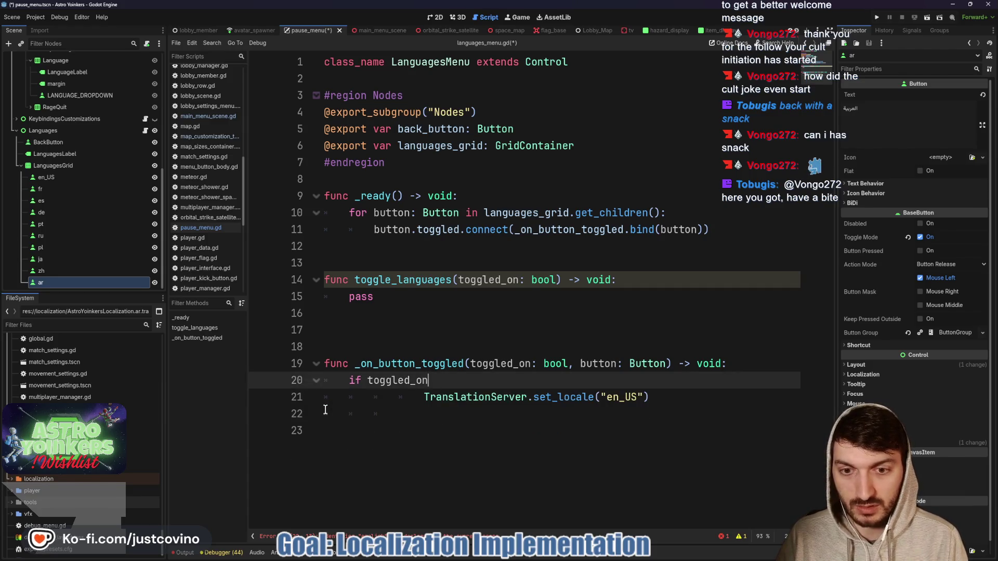
{"action": "type", "text": ":"}
{"action": "left_click", "coordinate": [423, 397]}
{"action": "key", "text": "BackSpace"}
{"action": "key", "text": "BackSpace"}
Pass button.name to set_locale instead of "en_US", save, and clear line 22's stray indentation.
{"action": "left_click_drag", "start_coordinate": [551, 397], "coordinate": [592, 398]}
{"action": "type", "text": "button.name"}
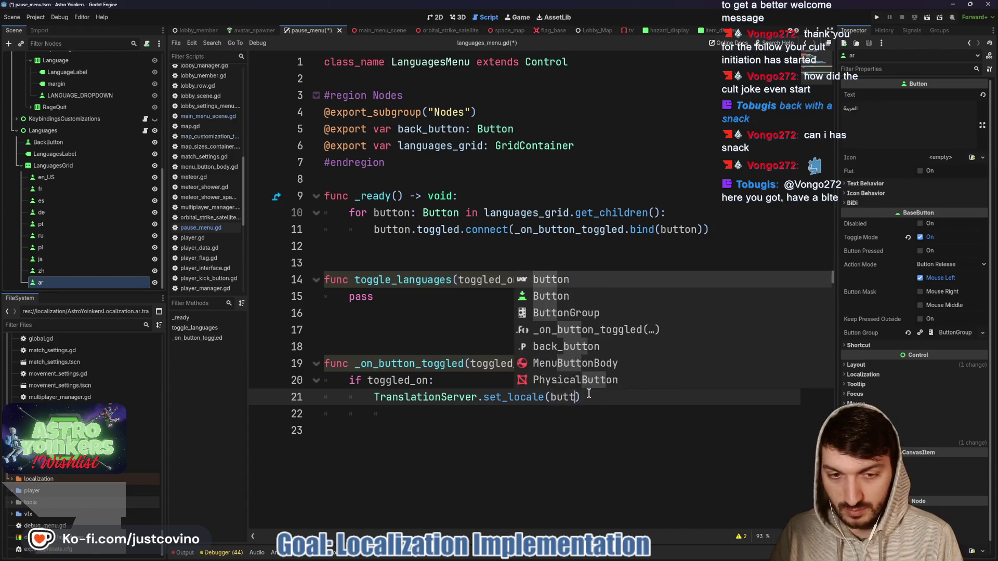
{"action": "left_click", "coordinate": [508, 380]}
{"action": "key", "text": "ctrl+s"}
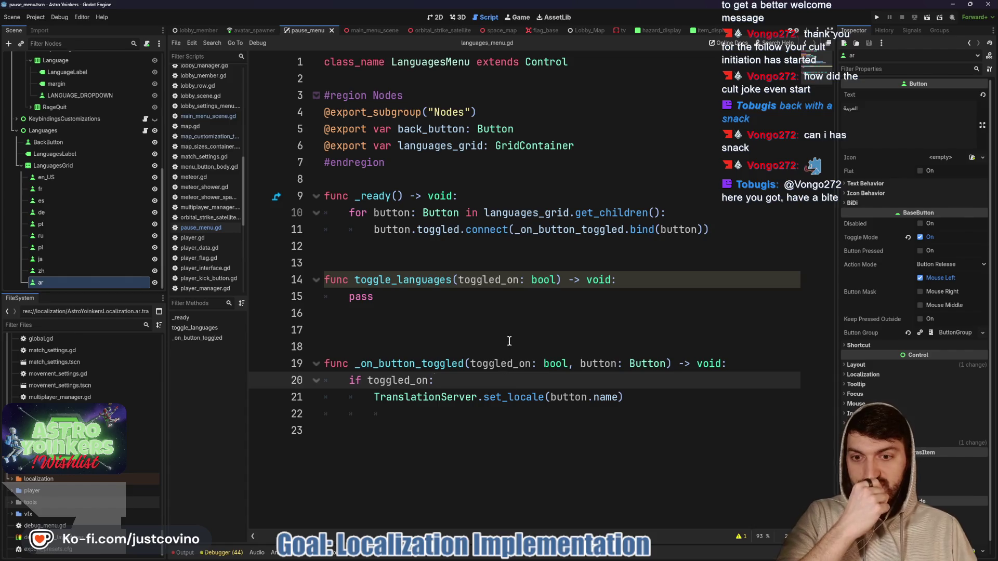
{"action": "left_click", "coordinate": [425, 410]}
{"action": "key", "text": "shift+Home"}
{"action": "key", "text": "BackSpace"}
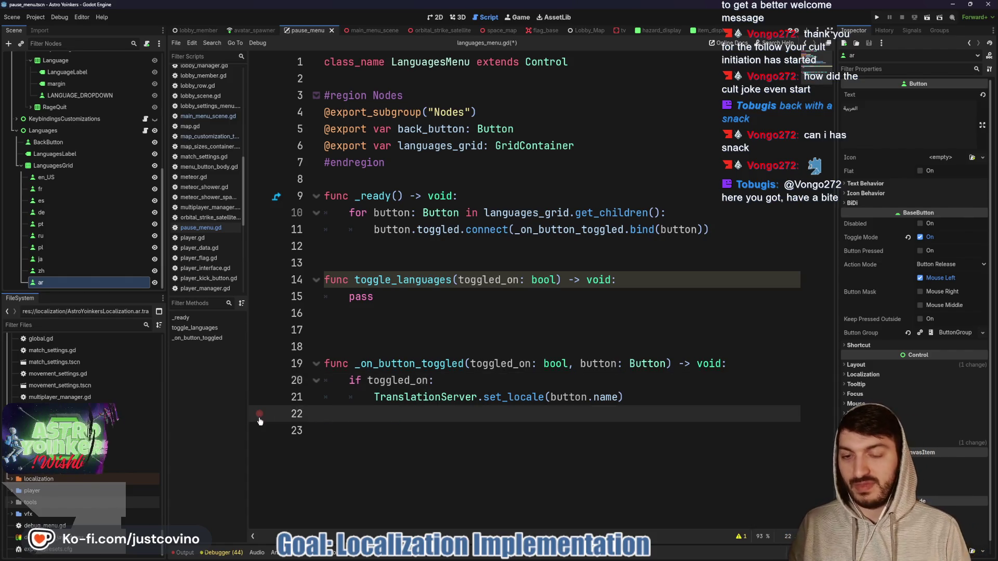
Connect BackButton's pressed() signal to a new _on_back_button_pressed on the Languages node.
{"action": "left_click", "coordinate": [447, 330]}
{"action": "key", "text": "ctrl+s"}
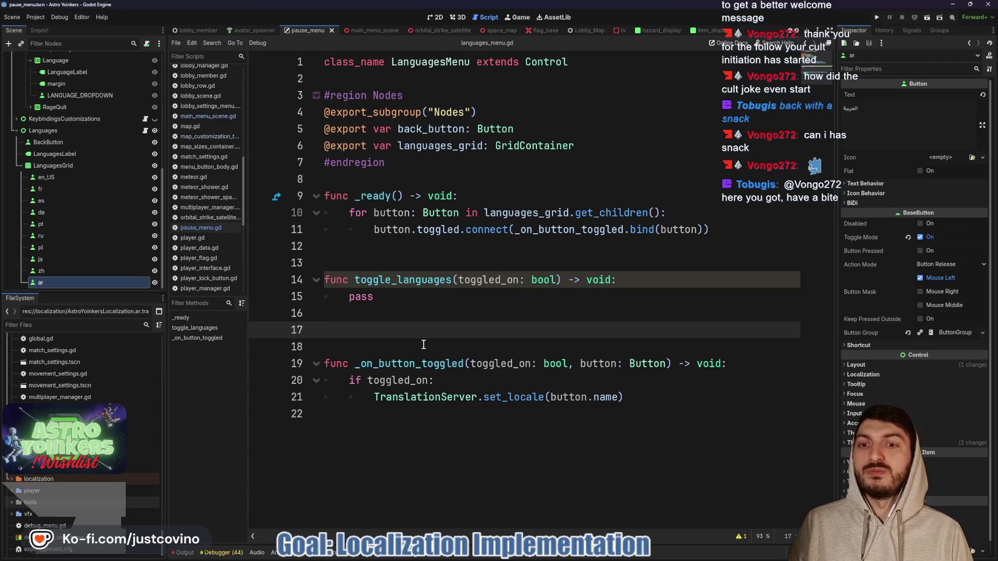
{"action": "left_click", "coordinate": [48, 142]}
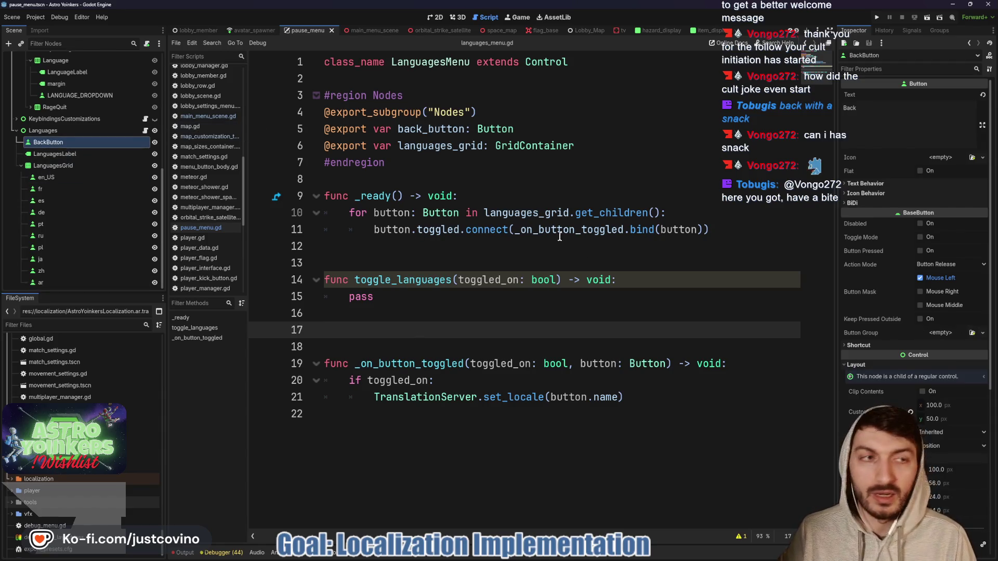
{"action": "left_click", "coordinate": [901, 32]}
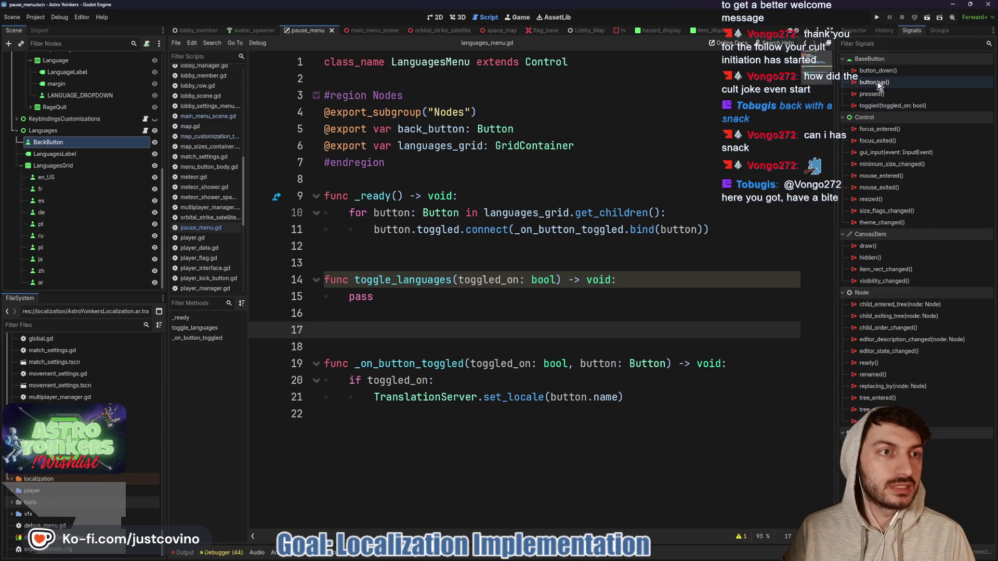
{"action": "left_click", "coordinate": [884, 93]}
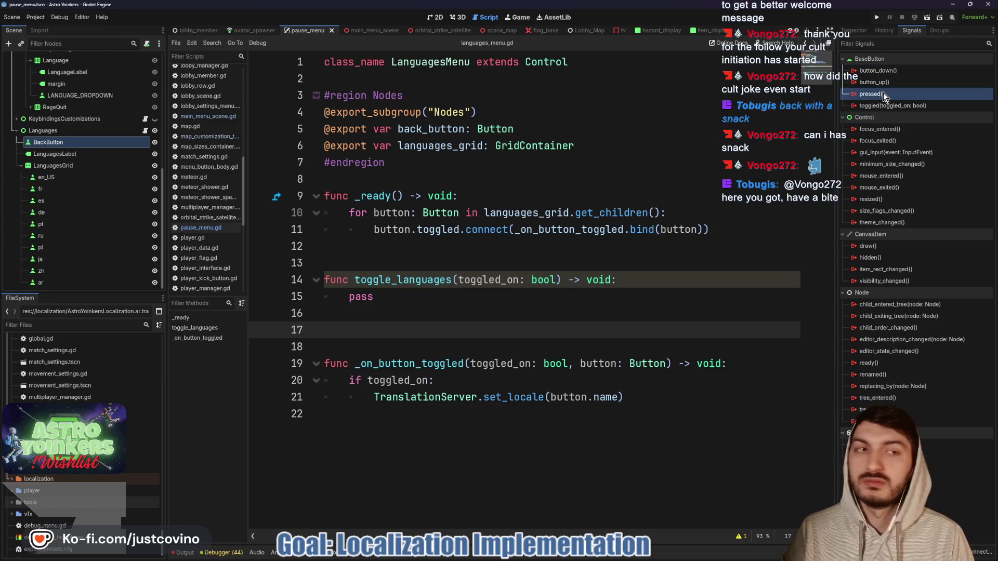
{"action": "double_click", "coordinate": [883, 93]}
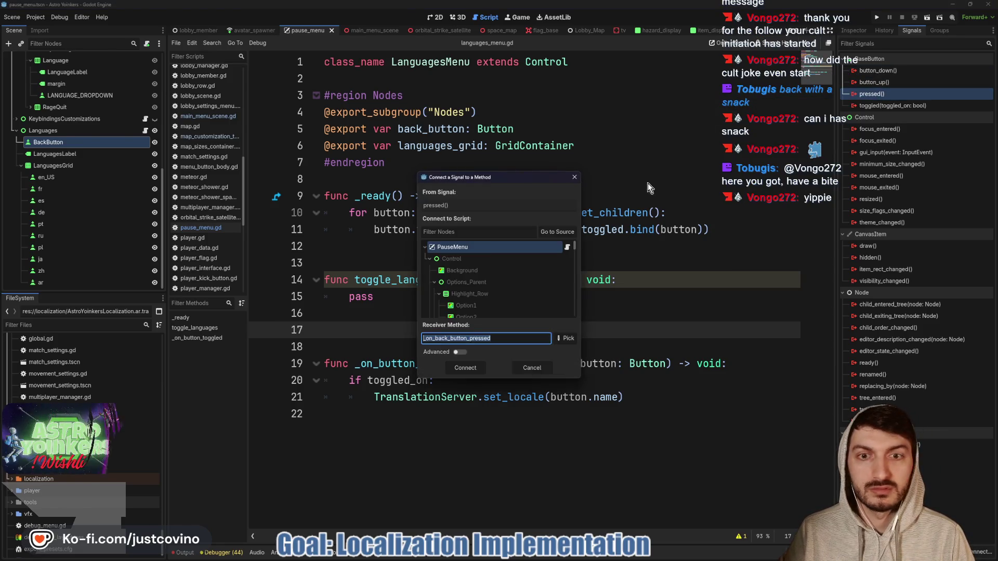
{"action": "scroll", "coordinate": [483, 289], "scroll_direction": "down", "scroll_amount": 5}
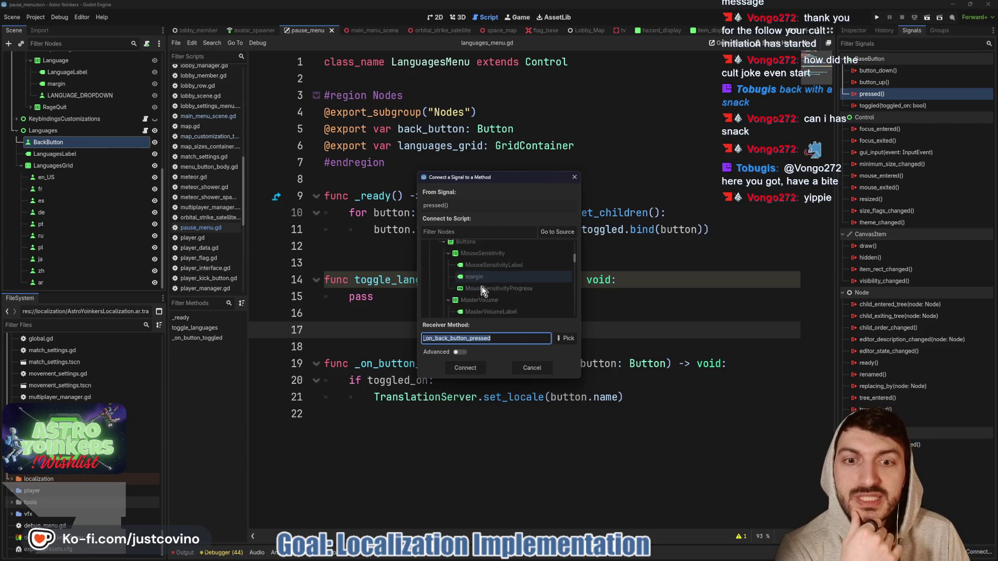
{"action": "scroll", "coordinate": [484, 289], "scroll_direction": "down", "scroll_amount": 5}
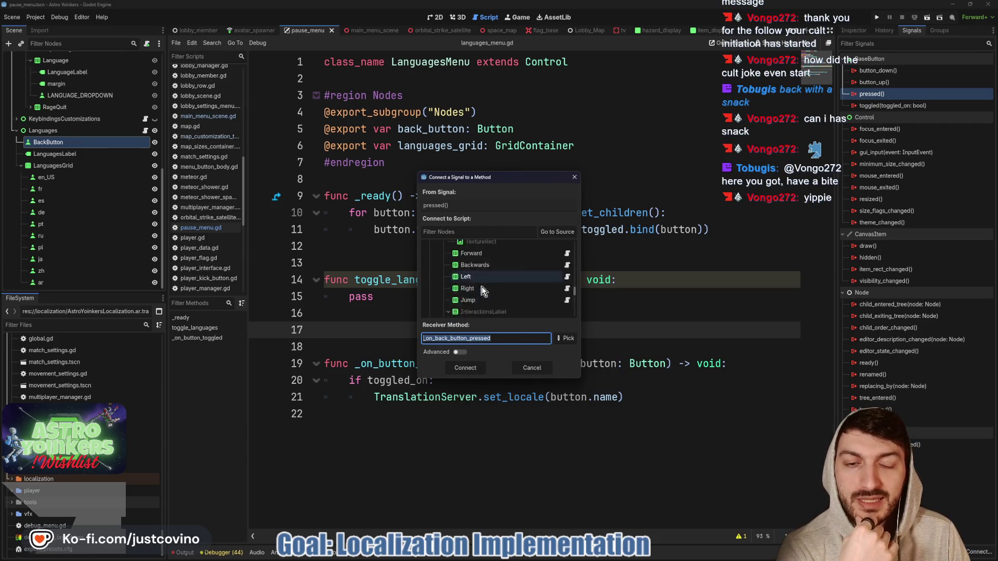
{"action": "scroll", "coordinate": [484, 289], "scroll_direction": "down", "scroll_amount": 3}
{"action": "left_click", "coordinate": [476, 260]}
{"action": "left_click", "coordinate": [465, 367]}
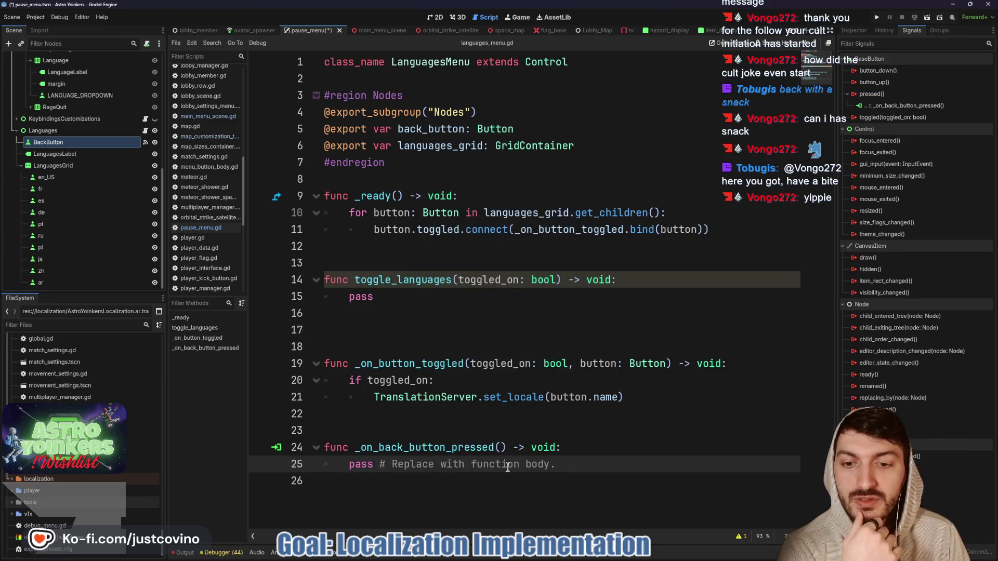
{"action": "left_click_drag", "start_coordinate": [557, 465], "coordinate": [349, 465]}
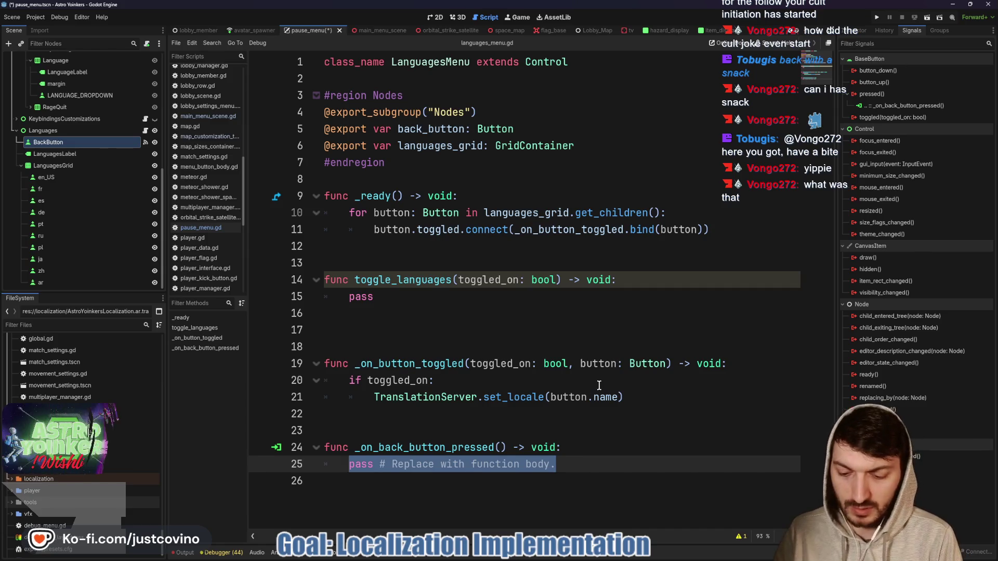
Make _on_back_button_pressed call toggle_languages(false).
{"action": "type", "text": "togg"}
{"action": "key", "text": "Return"}
{"action": "type", "text": "false"}
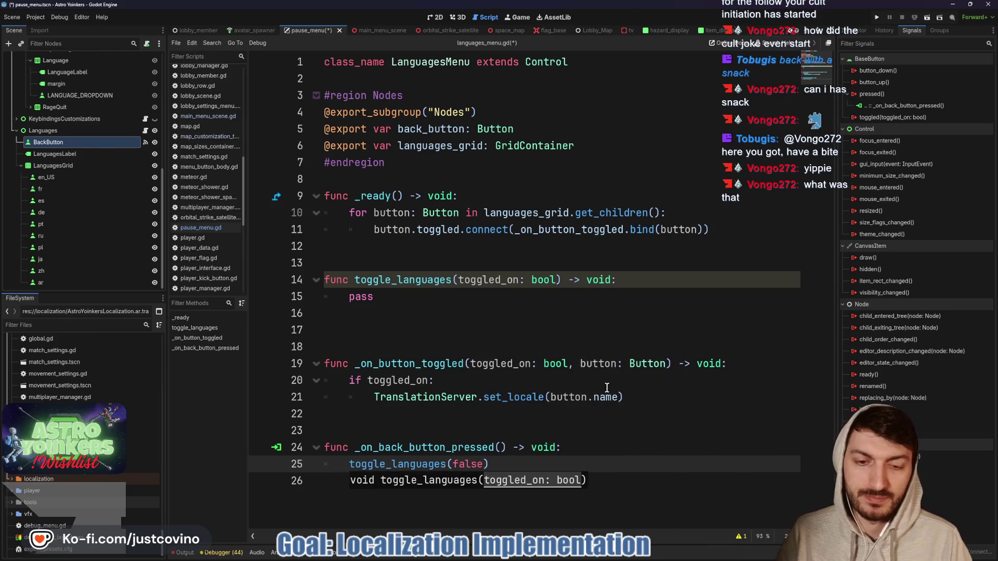
Replace the pass in toggle_languages with visible = toggled_on.
{"action": "left_click", "coordinate": [422, 297]}
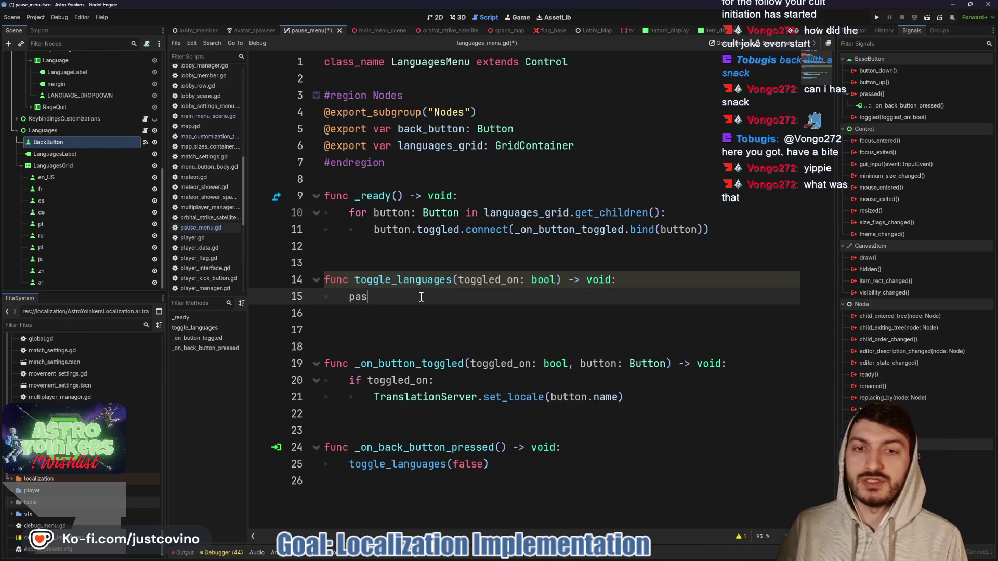
{"action": "key", "text": "BackSpace"}
{"action": "key", "text": "BackSpace"}
{"action": "key", "text": "BackSpace"}
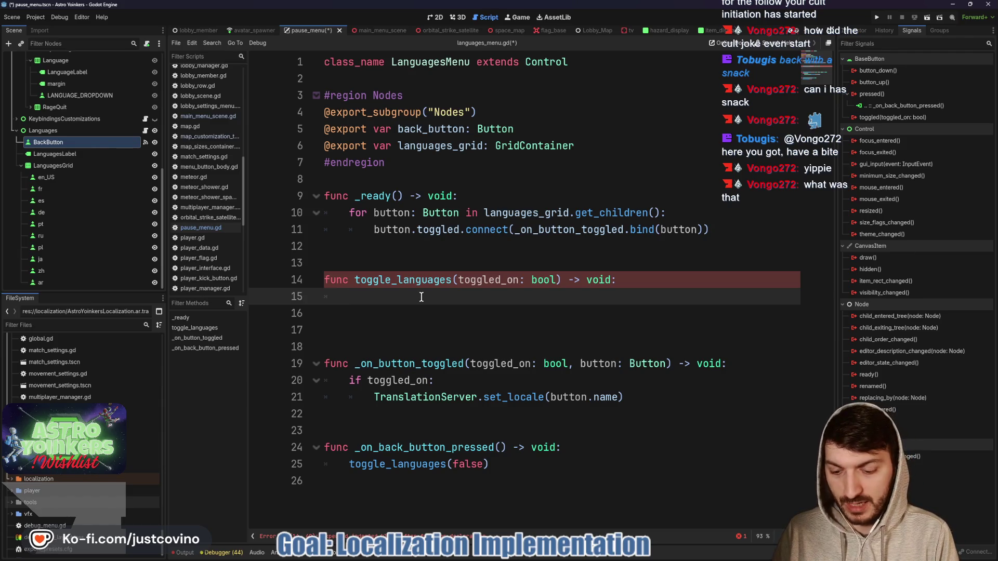
{"action": "type", "text": "visib"}
{"action": "type", "text": "= togg"}
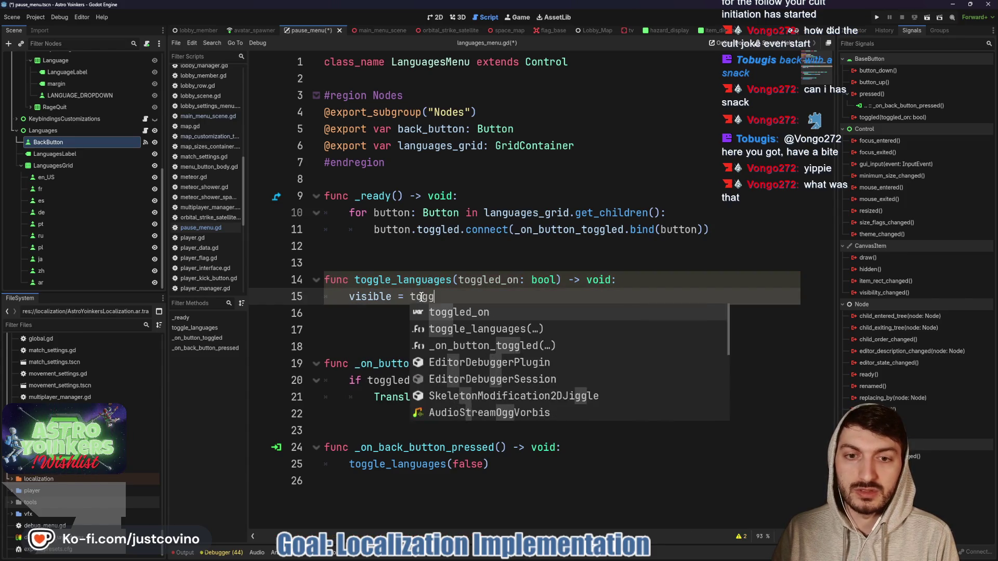
{"action": "key", "text": "Return"}
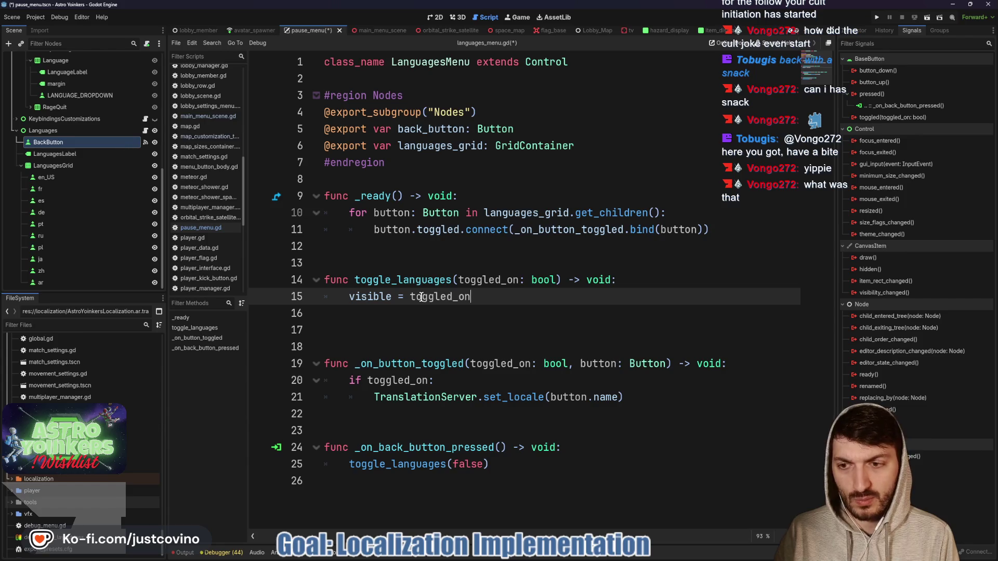
{"action": "key", "text": "Return"}
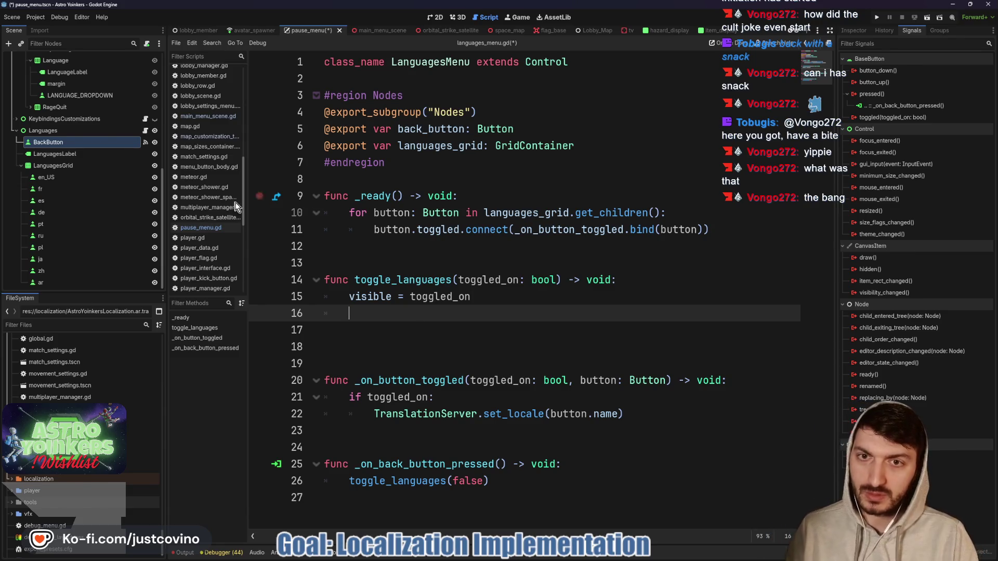
Add an exported options_parent reference below the existing exports.
{"action": "scroll", "coordinate": [99, 215], "scroll_direction": "up", "scroll_amount": 10}
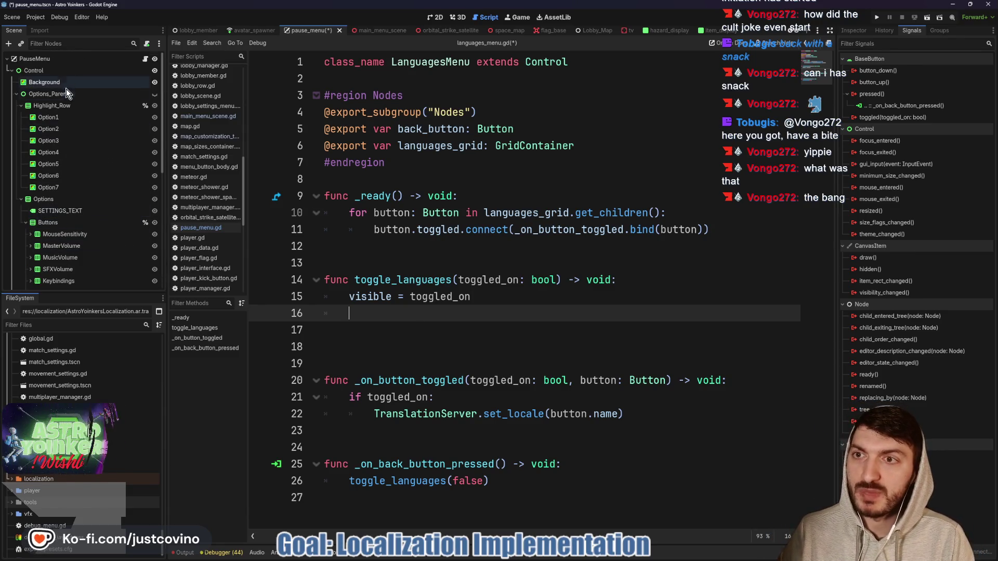
{"action": "left_click", "coordinate": [600, 148]}
{"action": "key", "text": "Return"}
{"action": "left_click_drag", "start_coordinate": [50, 94], "coordinate": [115, 111]}
{"action": "left_click_drag", "start_coordinate": [332, 165], "coordinate": [333, 165]}
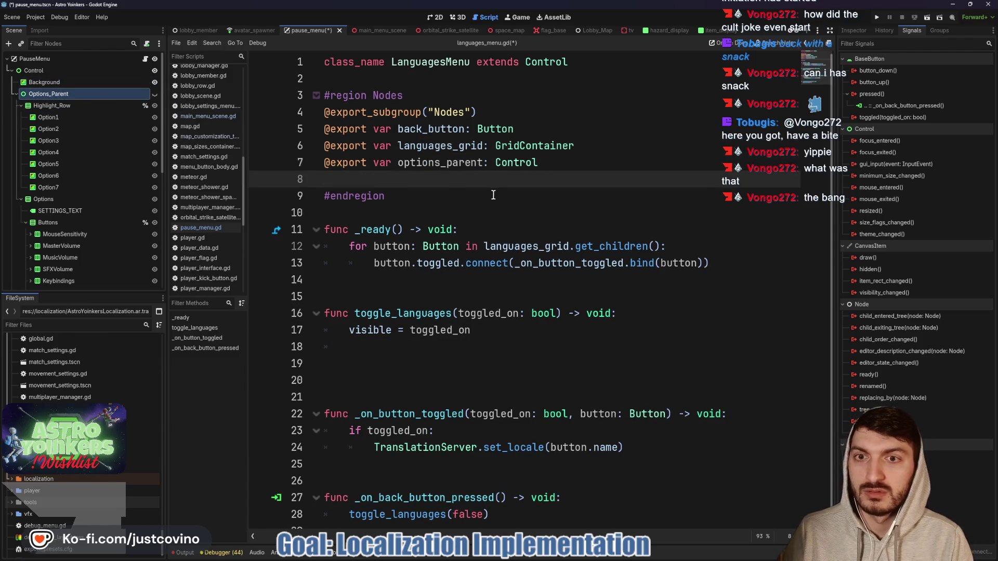
Add options_parent.visible = !toggled_on to toggle_languages, save, and remove the extra blank line.
{"action": "scroll", "coordinate": [394, 349], "scroll_direction": "down", "scroll_amount": 1}
{"action": "left_click", "coordinate": [451, 336]}
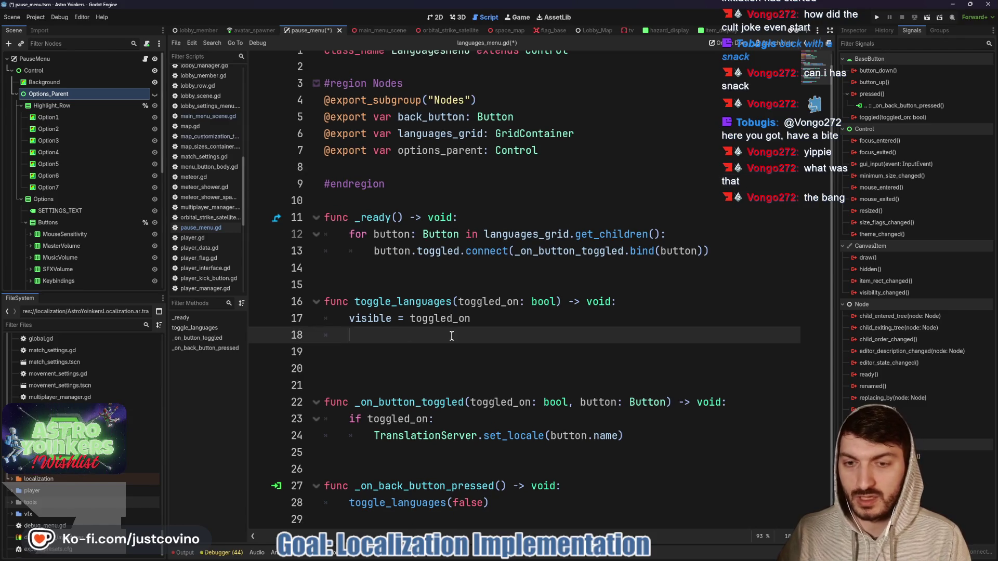
{"action": "type", "text": "optio"}
{"action": "key", "text": "Return"}
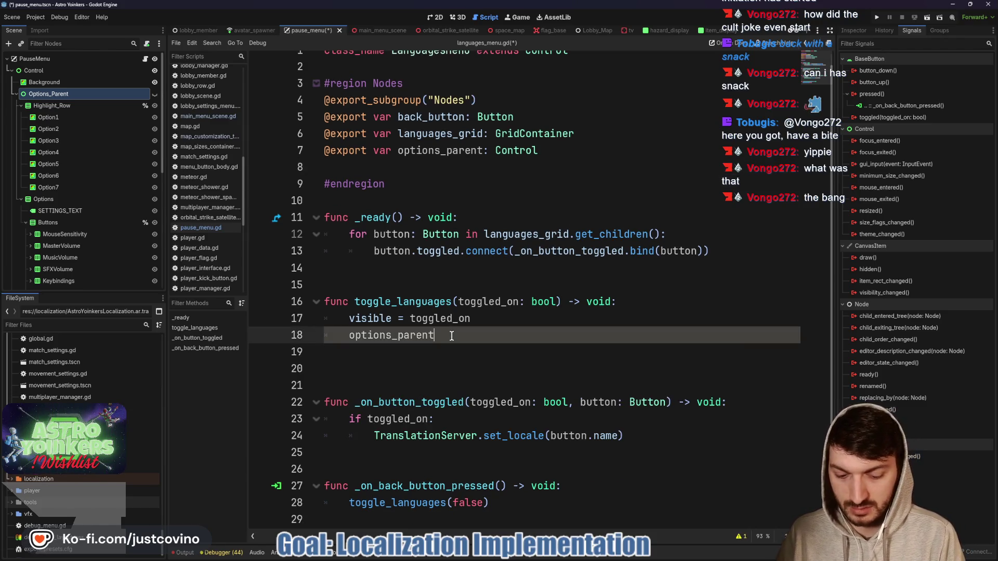
{"action": "type", "text": ".visibl"}
{"action": "key", "text": "Return"}
{"action": "type", "text": "= t"}
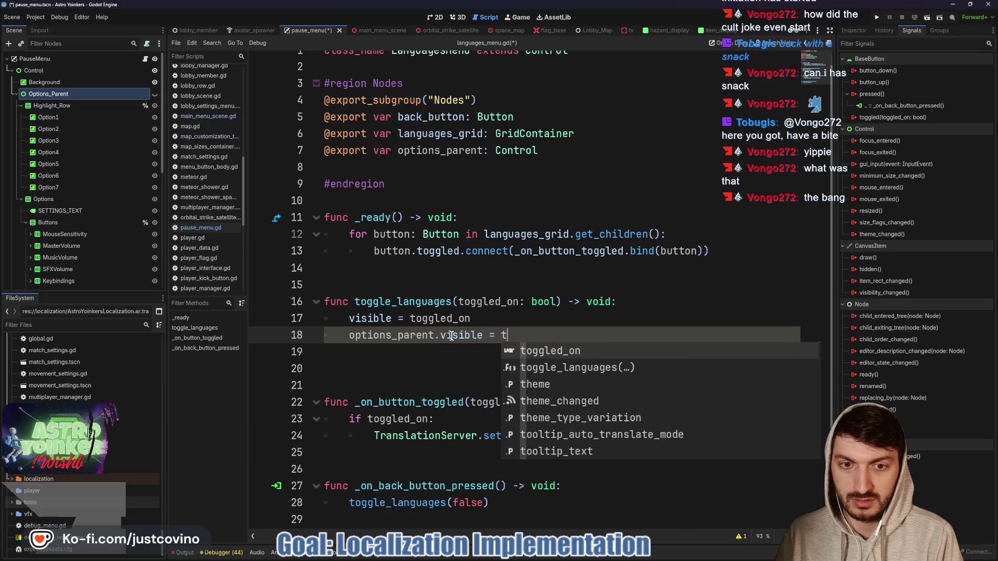
{"action": "key", "text": "BackSpace"}
{"action": "type", "text": "!toggl"}
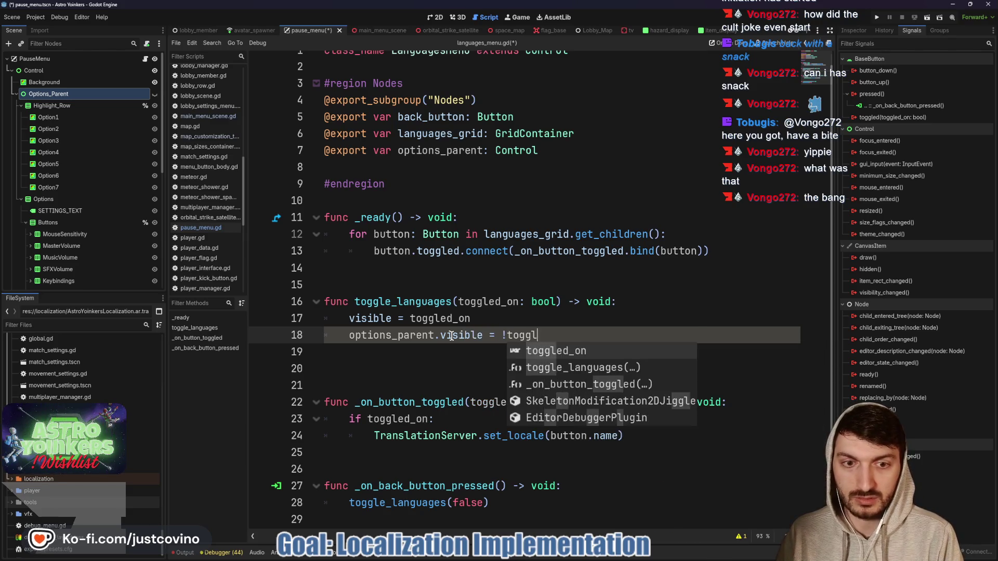
{"action": "key", "text": "Return"}
{"action": "left_click", "coordinate": [435, 365]}
{"action": "key", "text": "ctrl+s"}
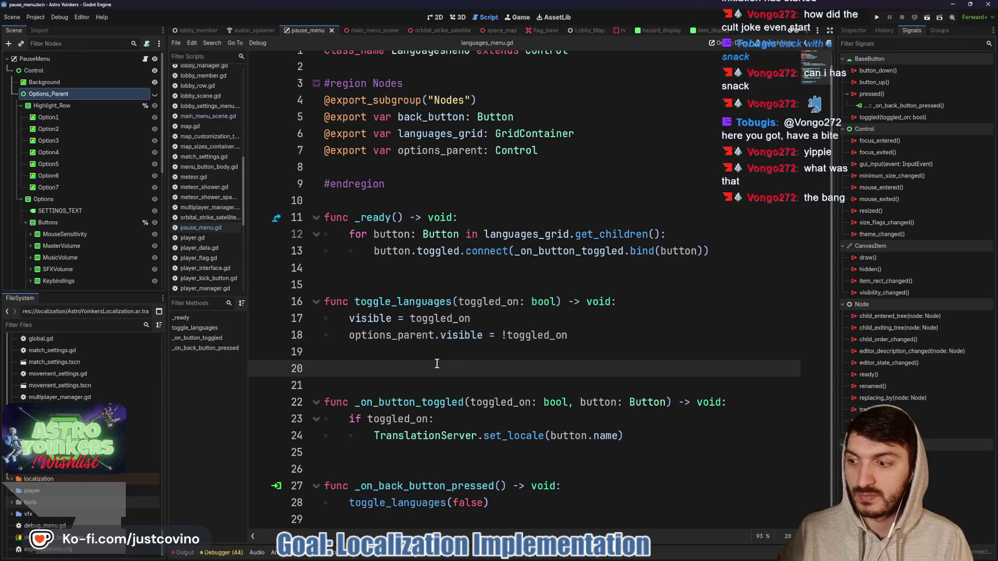
{"action": "key", "text": "BackSpace"}
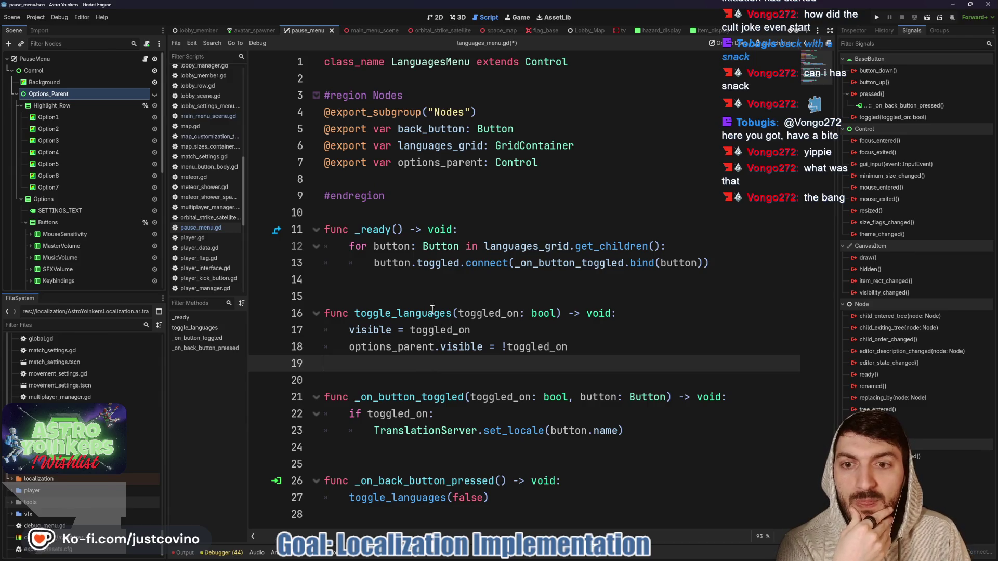
{"action": "left_click", "coordinate": [851, 32]}
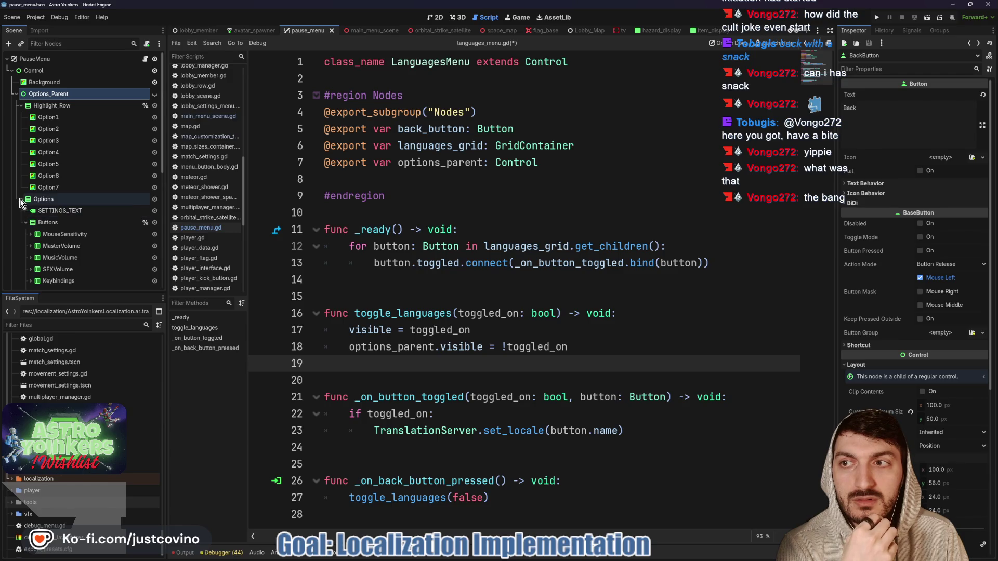
Hide the Languages node in the scene tree.
{"action": "left_click", "coordinate": [16, 93]}
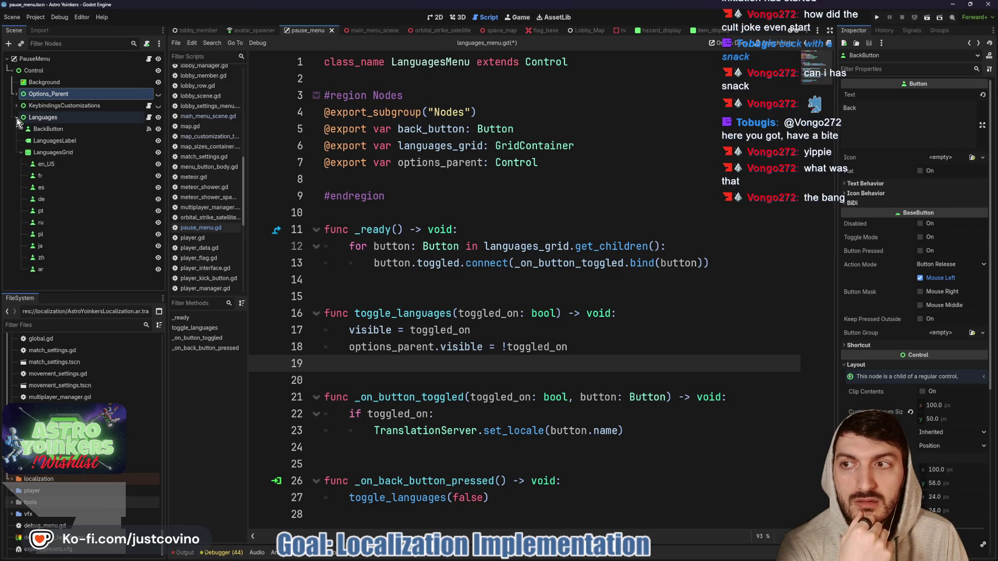
{"action": "left_click", "coordinate": [14, 117]}
{"action": "left_click", "coordinate": [159, 118]}
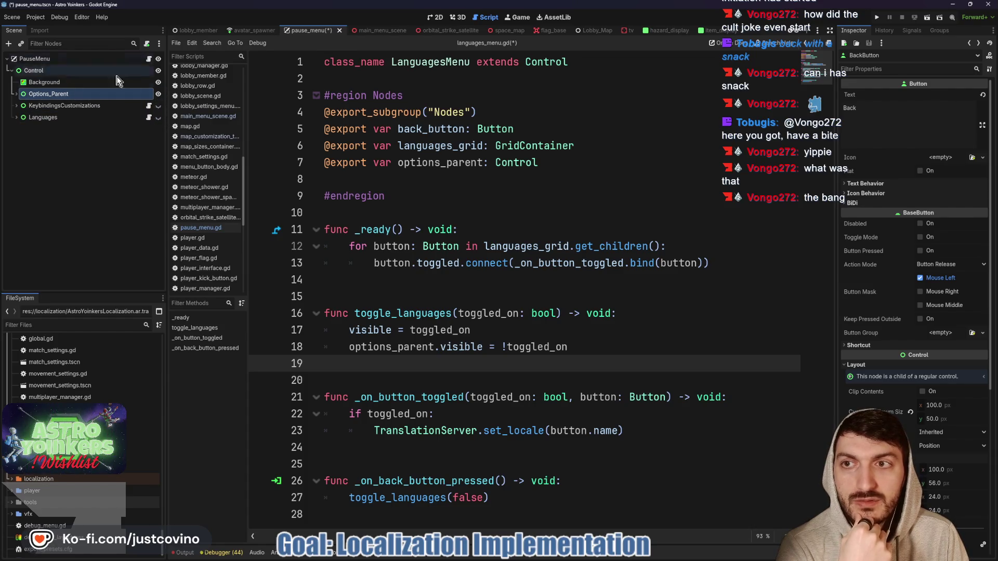
{"action": "left_click", "coordinate": [16, 94]}
{"action": "scroll", "coordinate": [106, 174], "scroll_direction": "down", "scroll_amount": 2}
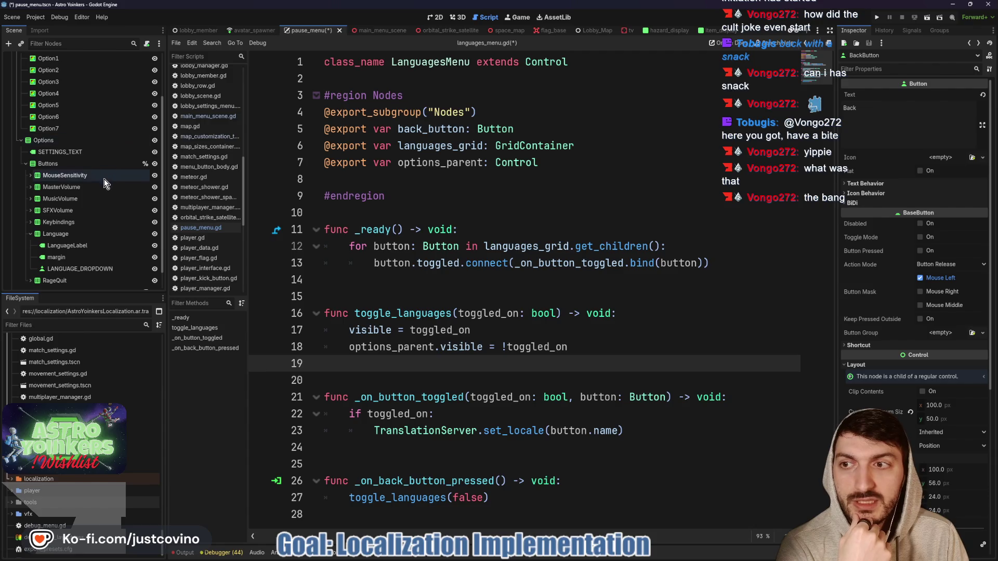
{"action": "scroll", "coordinate": [107, 182], "scroll_direction": "up", "scroll_amount": 2}
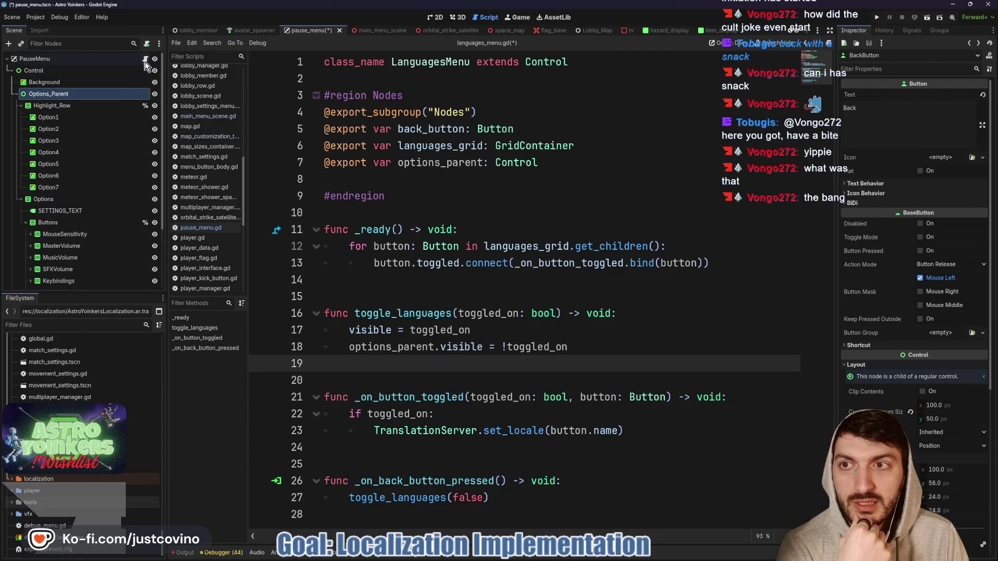
In pause_menu.gd, replace language_dropdown.show_popup() with language_dropdown.button_pressed = true.
{"action": "left_click", "coordinate": [145, 60]}
{"action": "left_click_drag", "start_coordinate": [581, 212], "coordinate": [393, 209]}
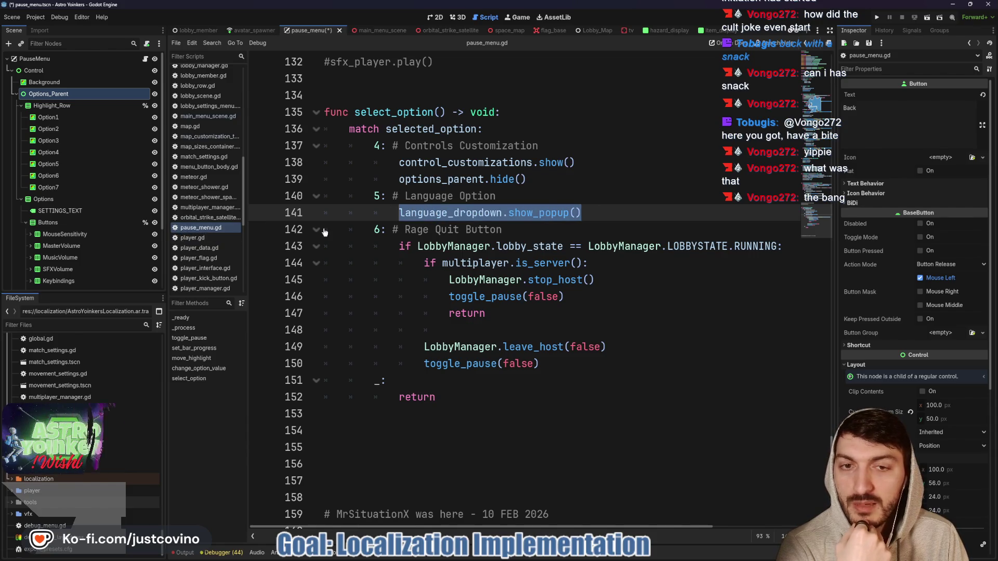
{"action": "left_click", "coordinate": [593, 215]}
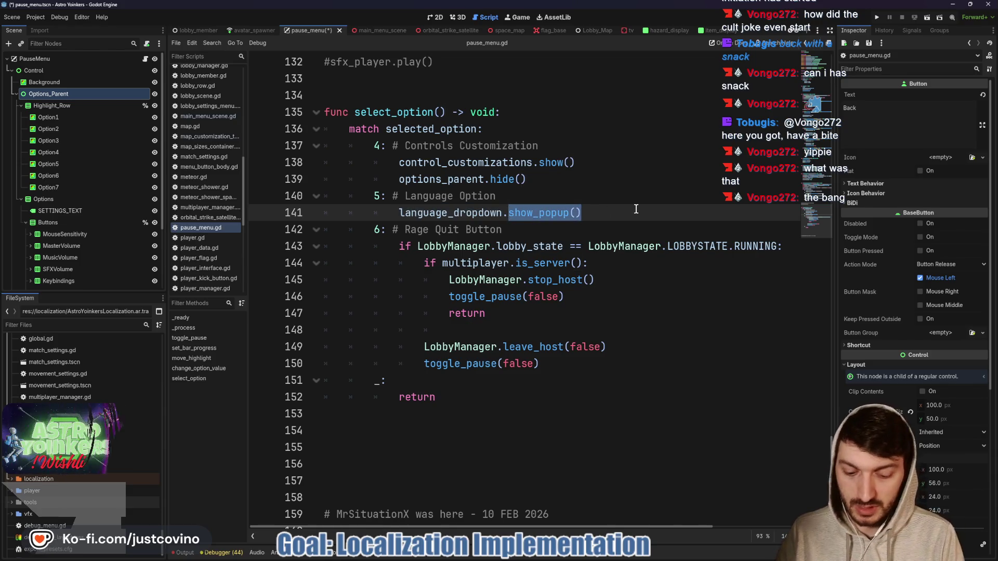
{"action": "key", "text": "BackSpace"}
{"action": "type", "text": "bt"}
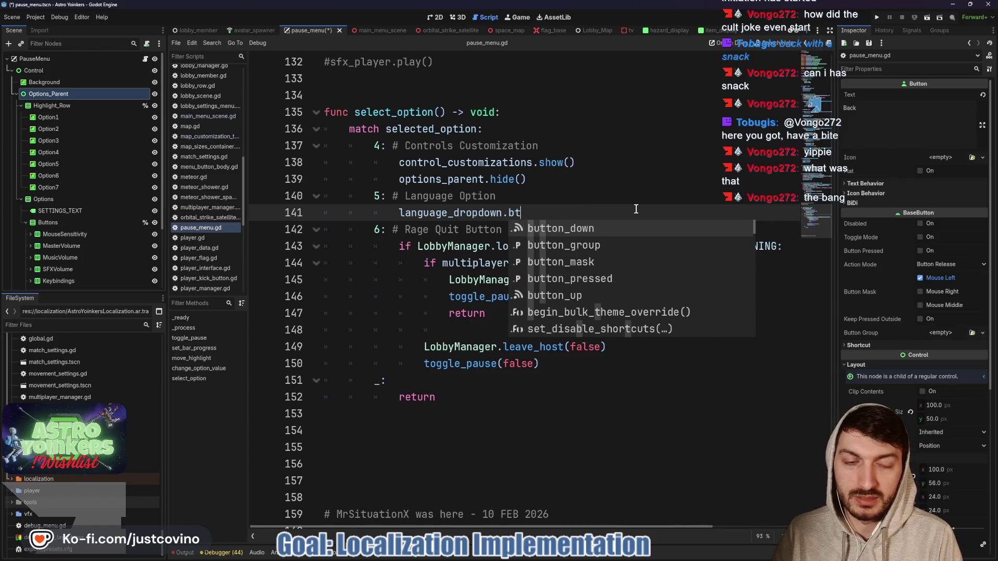
{"action": "type", "text": "utton_p"}
{"action": "key", "text": "Return"}
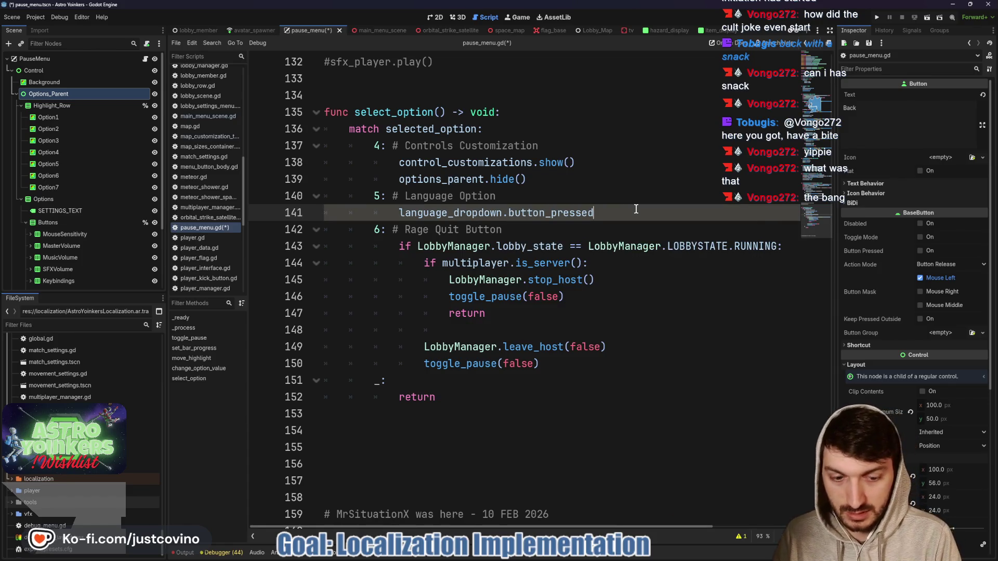
{"action": "type", "text": " = true"}
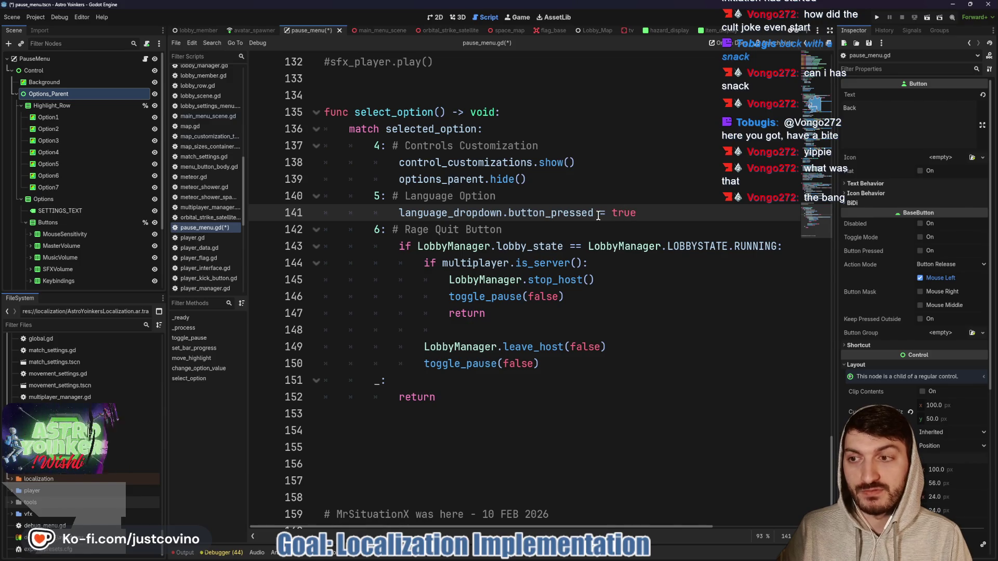
{"action": "scroll", "coordinate": [580, 215], "scroll_direction": "up", "scroll_amount": 5}
{"action": "scroll", "coordinate": [581, 215], "scroll_direction": "up", "scroll_amount": 20}
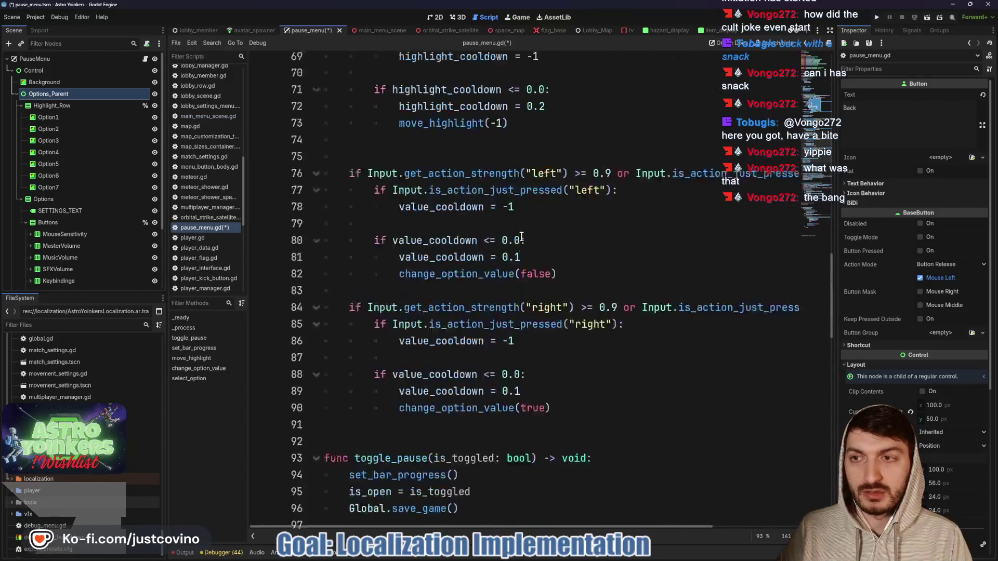
Add an exported languages reference to pause_menu.gd by dragging in the Languages node.
{"action": "left_click", "coordinate": [15, 94]}
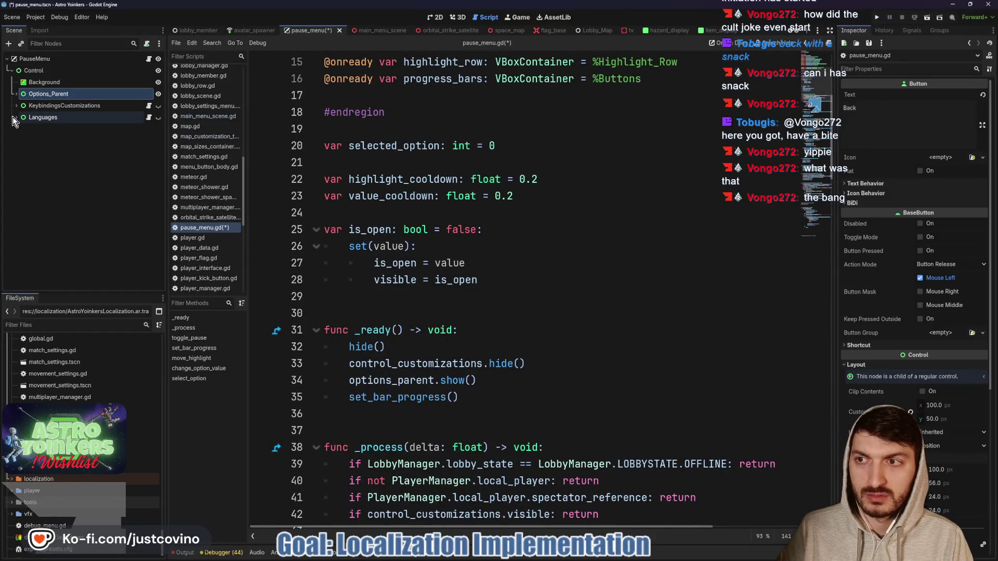
{"action": "scroll", "coordinate": [412, 161], "scroll_direction": "up", "scroll_amount": 3}
{"action": "left_click", "coordinate": [366, 198]}
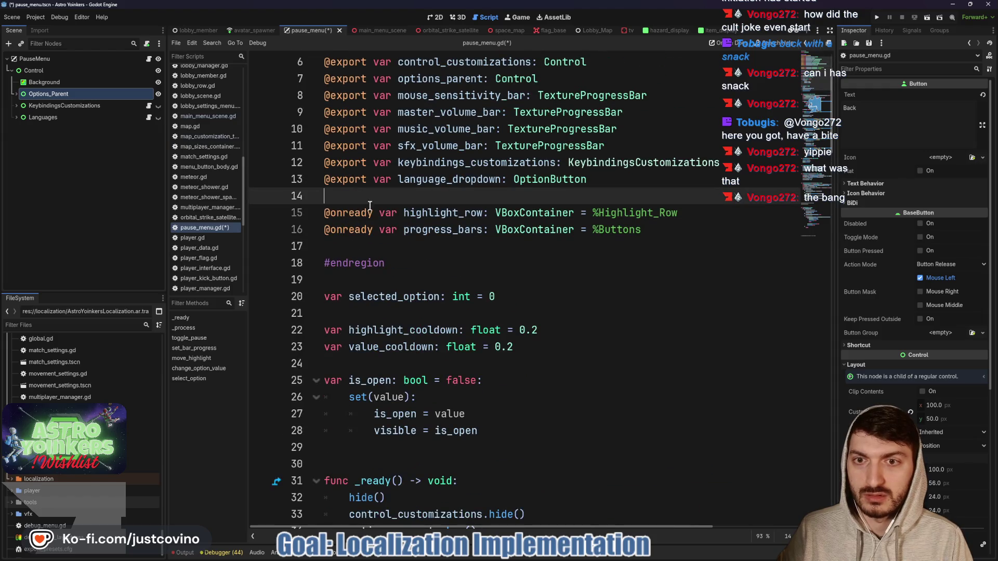
{"action": "mouse_move", "coordinate": [44, 117]}
{"action": "left_mouse_down"}
{"action": "mouse_move", "coordinate": [254, 159]}
{"action": "mouse_move", "coordinate": [341, 199]}
{"action": "left_mouse_up"}
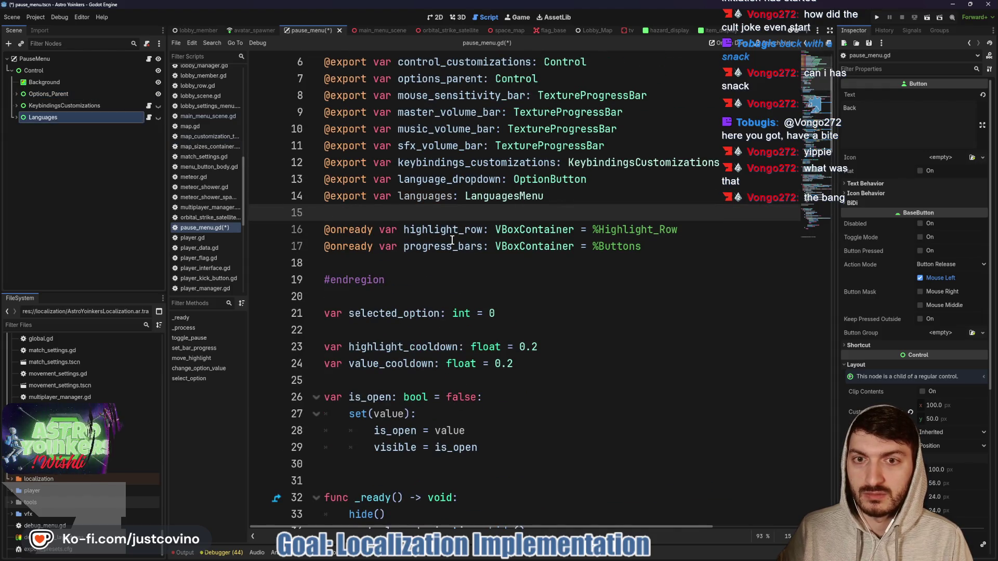
Replace the button_pressed line with languages.toggle_languages(true), save, and view the 2D layout.
{"action": "scroll", "coordinate": [511, 244], "scroll_direction": "down", "scroll_amount": 20}
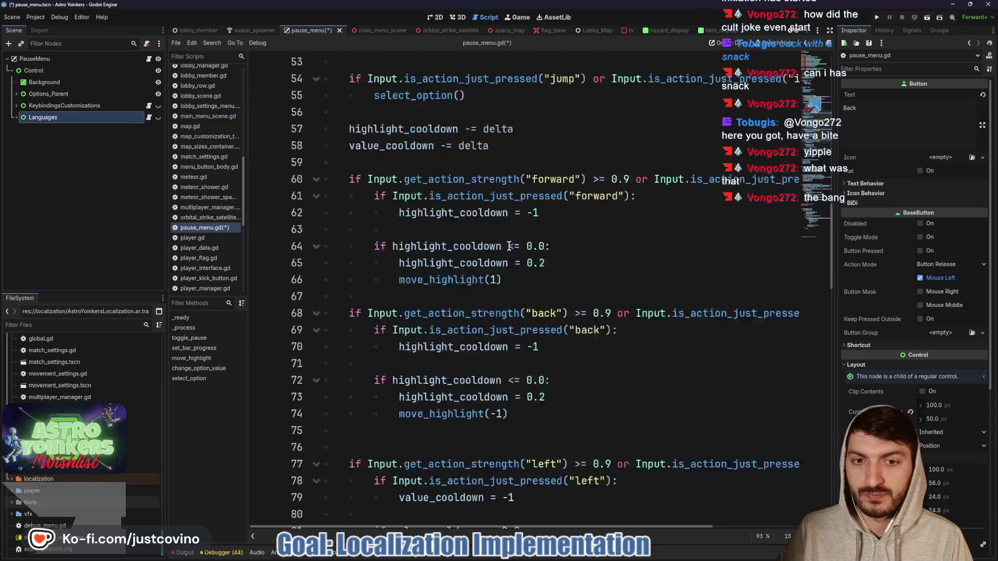
{"action": "scroll", "coordinate": [505, 246], "scroll_direction": "down", "scroll_amount": 9}
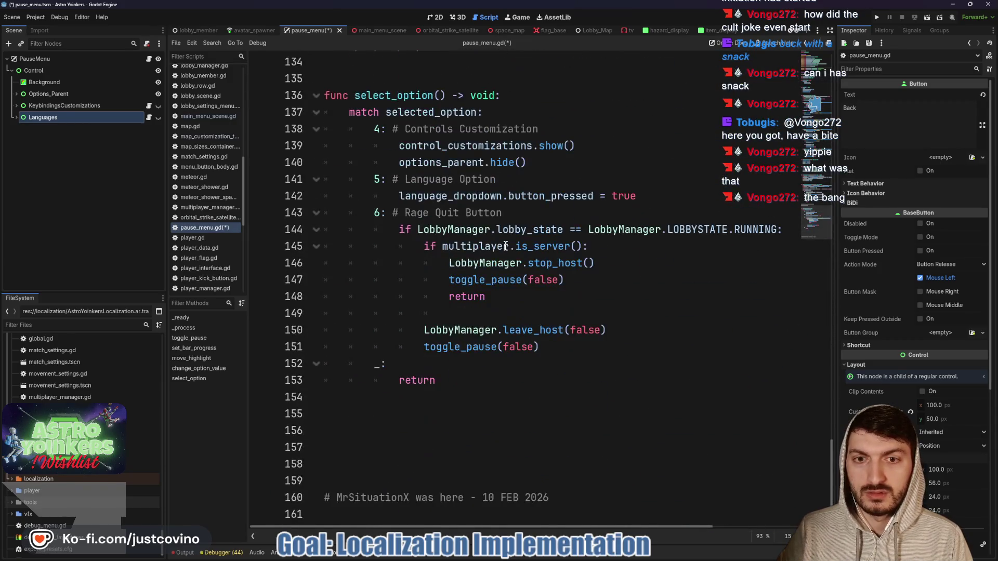
{"action": "left_click", "coordinate": [663, 198]}
{"action": "key", "text": "Return"}
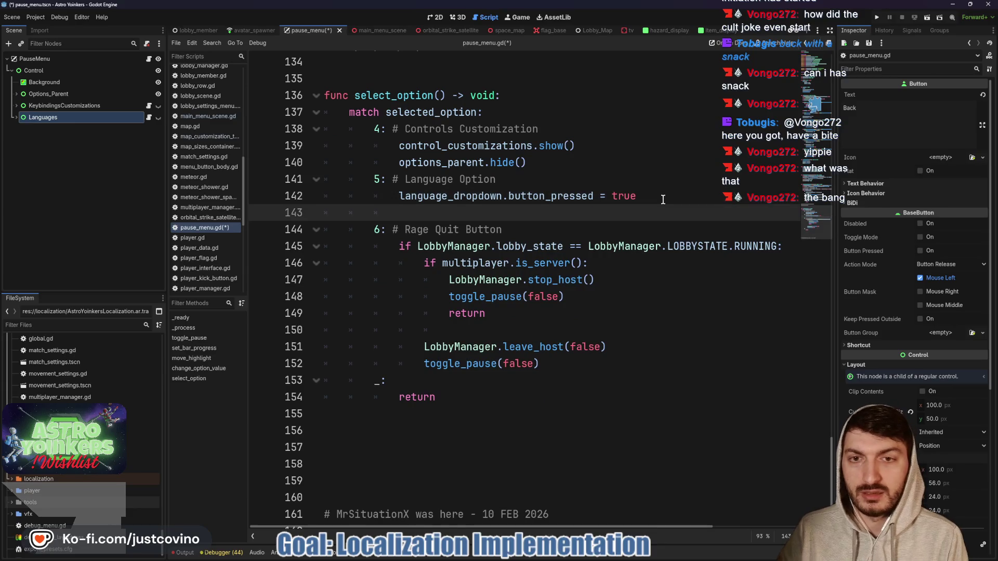
{"action": "left_click_drag", "start_coordinate": [642, 198], "coordinate": [399, 193]}
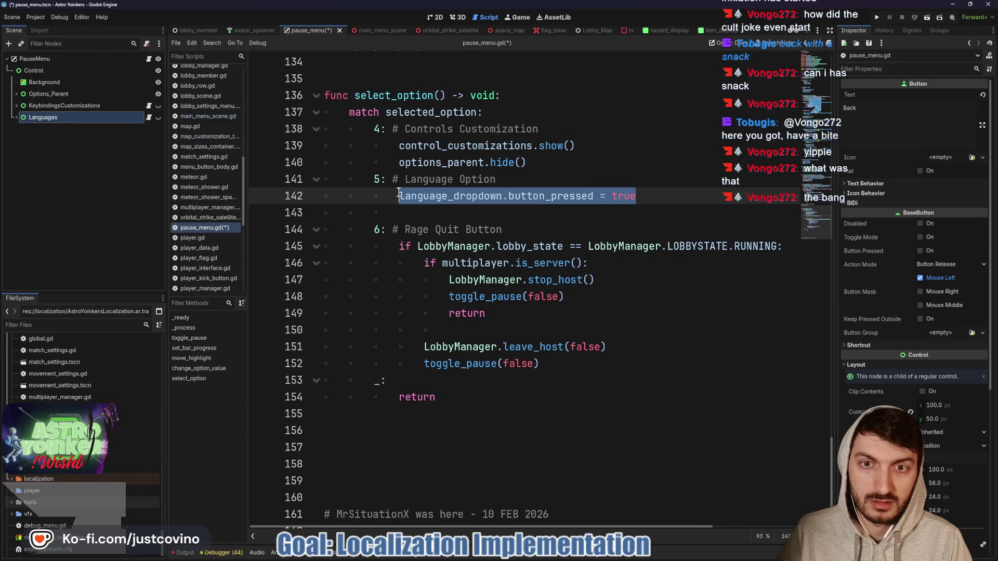
{"action": "type", "text": "Languages"}
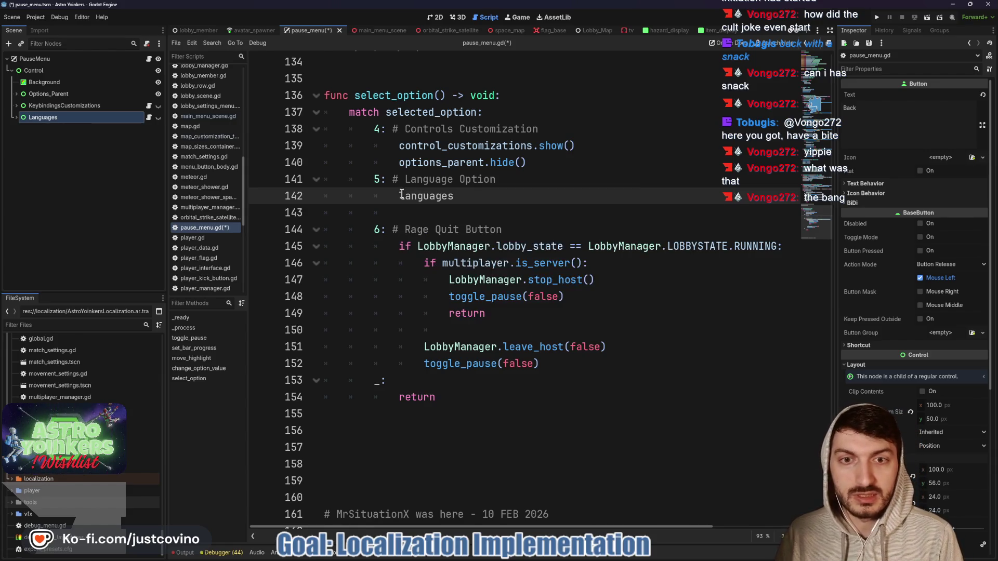
{"action": "type", "text": ".to"}
{"action": "key", "text": "Return"}
{"action": "type", "text": "true"}
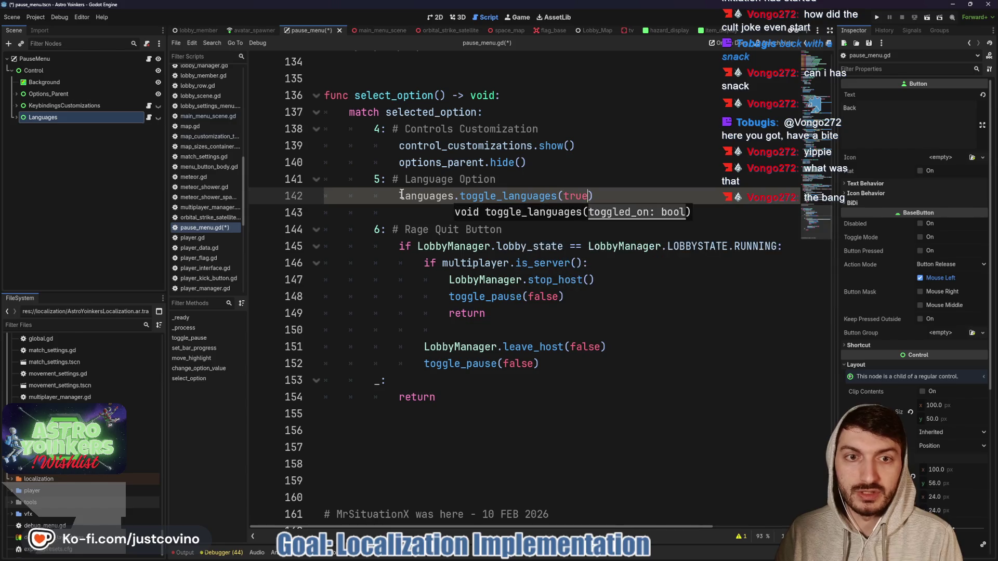
{"action": "key", "text": "Down"}
{"action": "key", "text": "ctrl+s"}
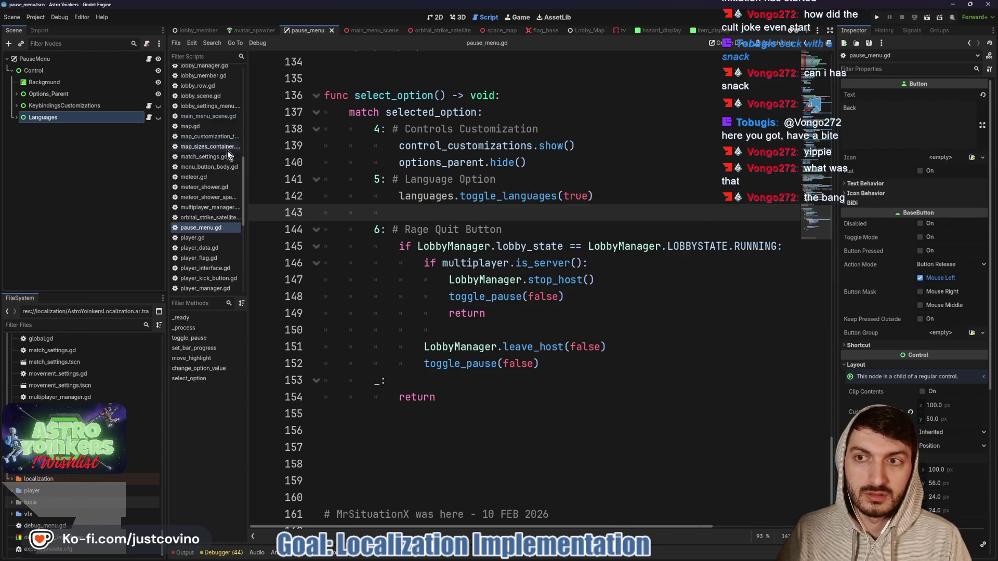
{"action": "left_click", "coordinate": [430, 17]}
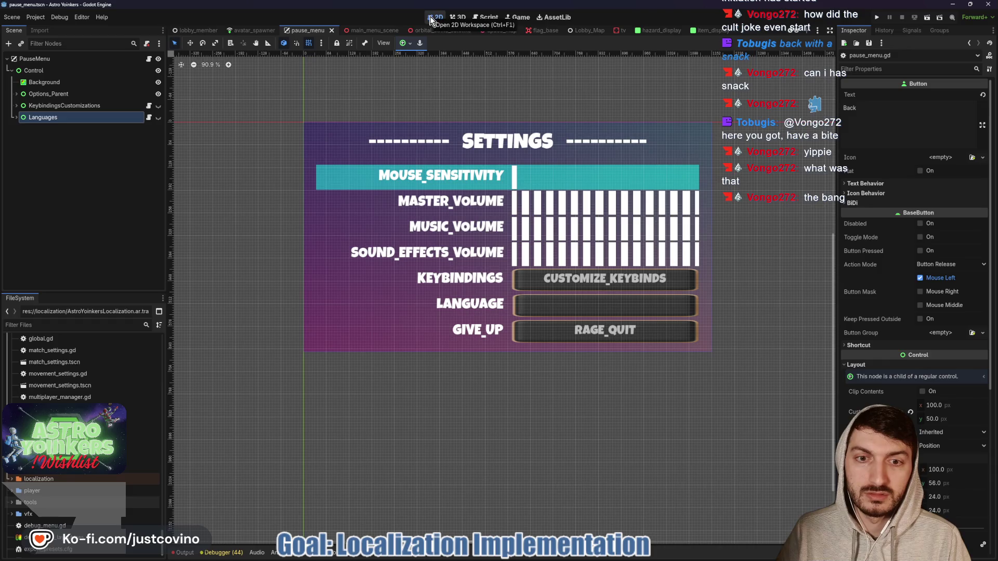
Select the LANGUAGE_DROPDOWN node and set its Text to CHANGE_LANGUAGE.
{"action": "left_click", "coordinate": [15, 117]}
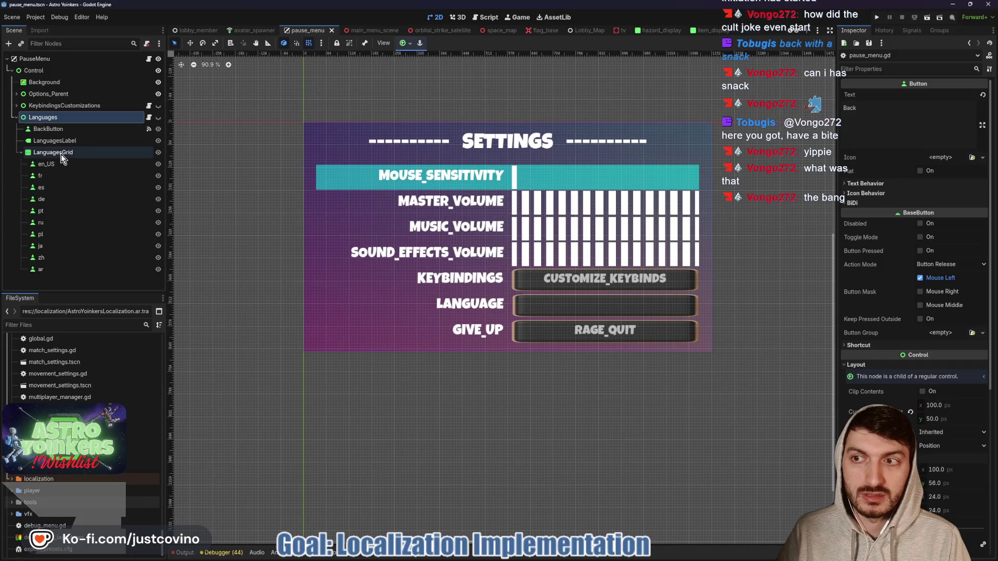
{"action": "left_click", "coordinate": [16, 94]}
{"action": "scroll", "coordinate": [29, 107], "scroll_direction": "down", "scroll_amount": 3}
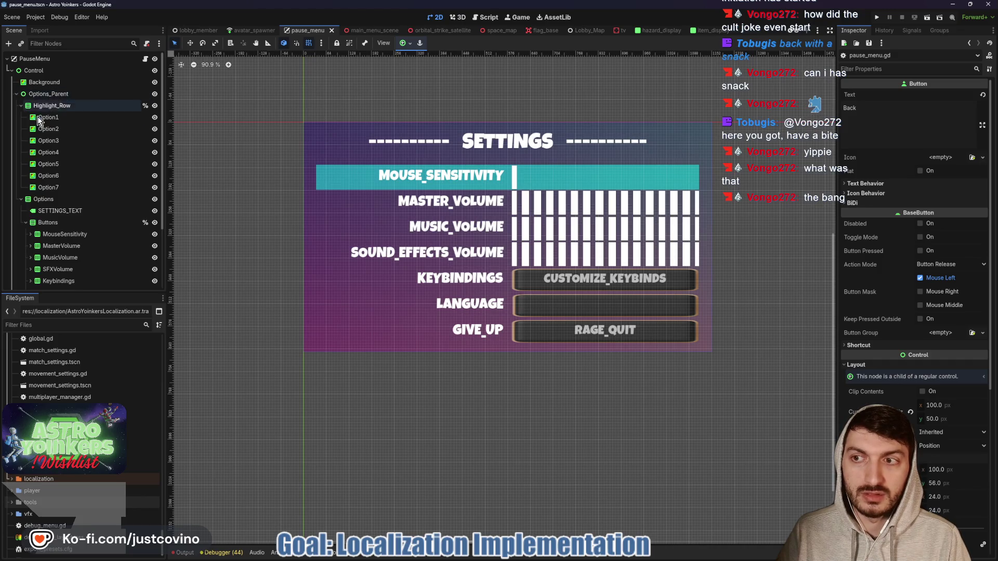
{"action": "left_click", "coordinate": [31, 234]}
{"action": "scroll", "coordinate": [80, 283], "scroll_direction": "down", "scroll_amount": 2}
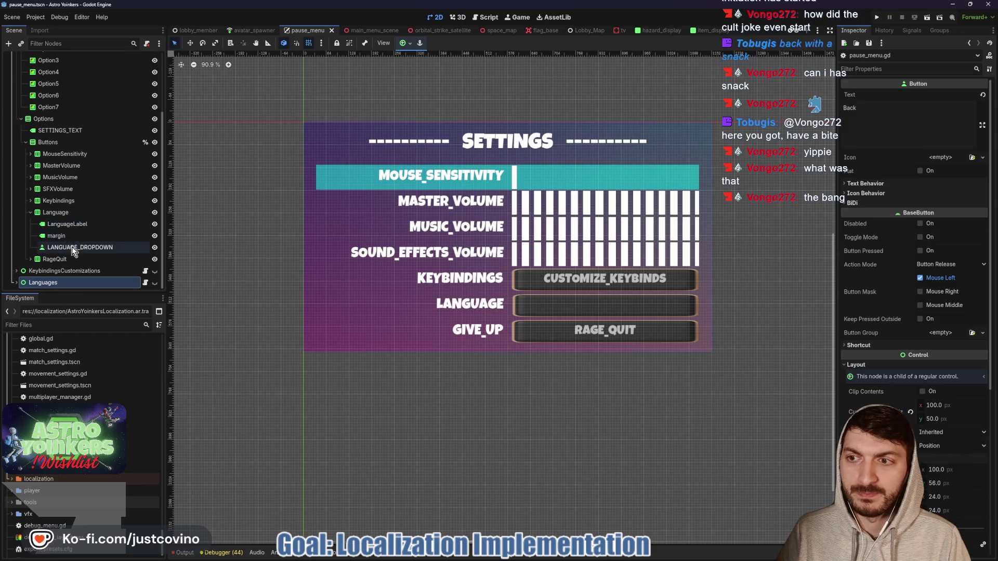
{"action": "left_click", "coordinate": [73, 247]}
{"action": "left_click", "coordinate": [869, 119]}
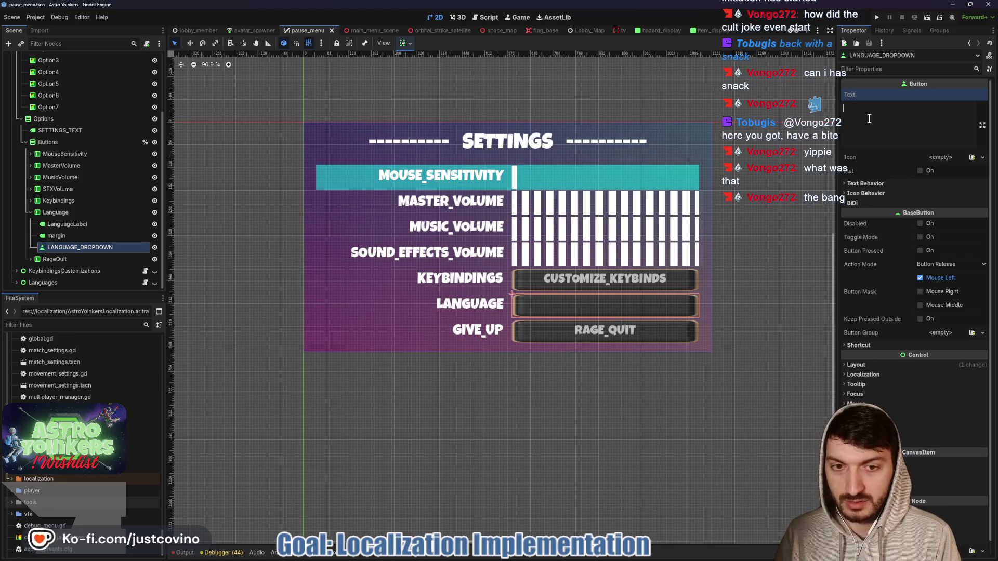
{"action": "type", "text": "CHANGE"}
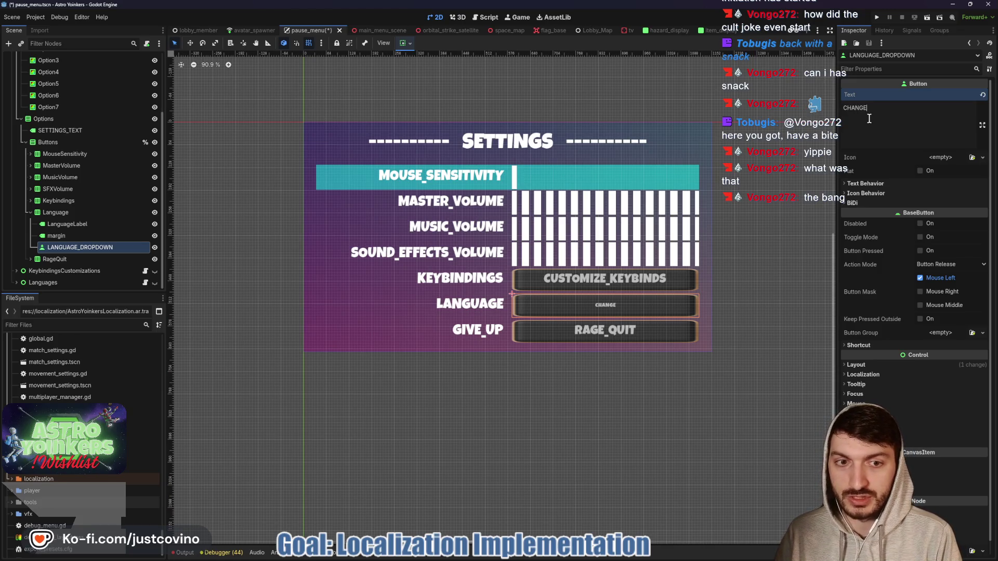
{"action": "type", "text": "_LANGUAGE"}
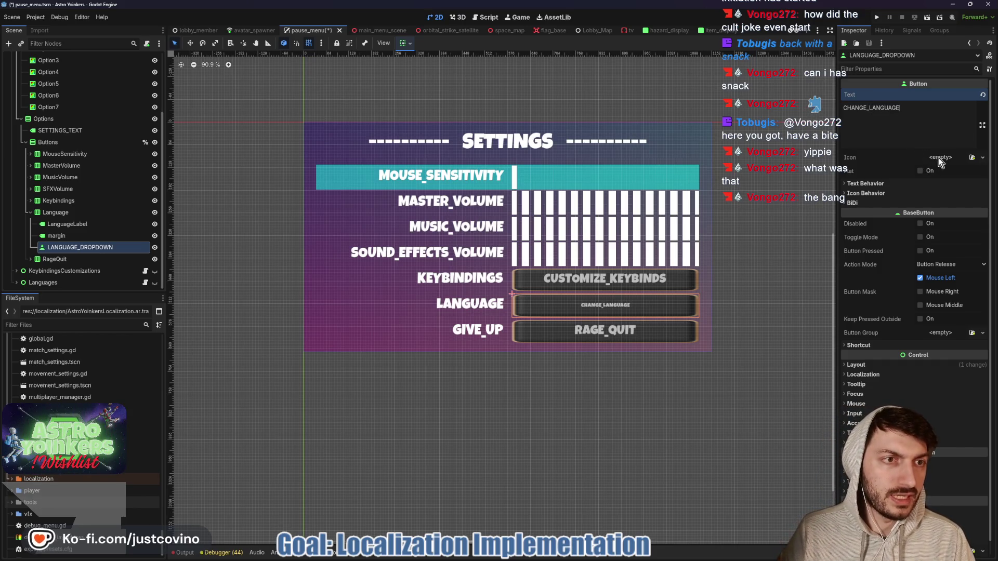
Give the language button a 32 px font size theme override.
{"action": "left_click", "coordinate": [863, 184]}
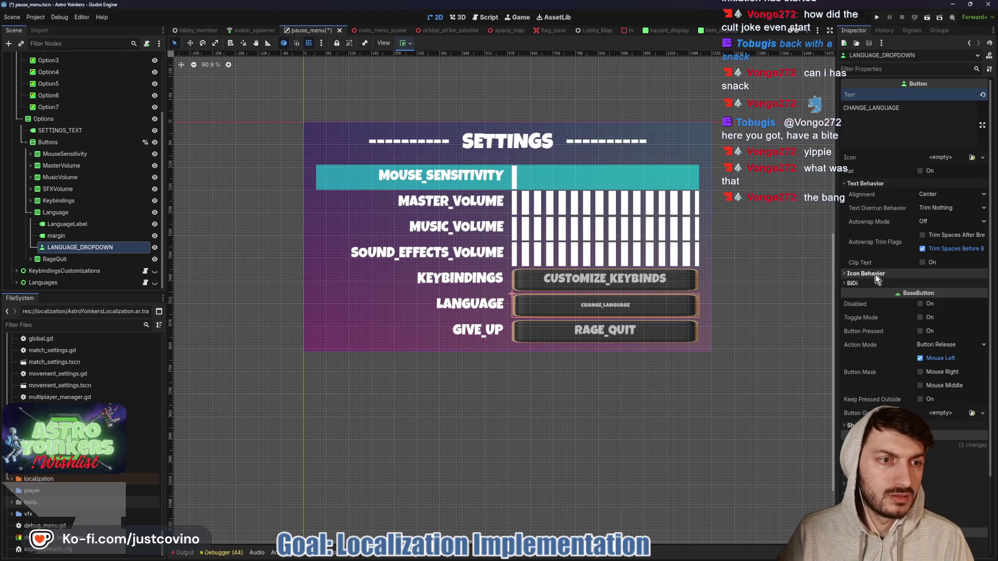
{"action": "scroll", "coordinate": [875, 273], "scroll_direction": "down", "scroll_amount": 3}
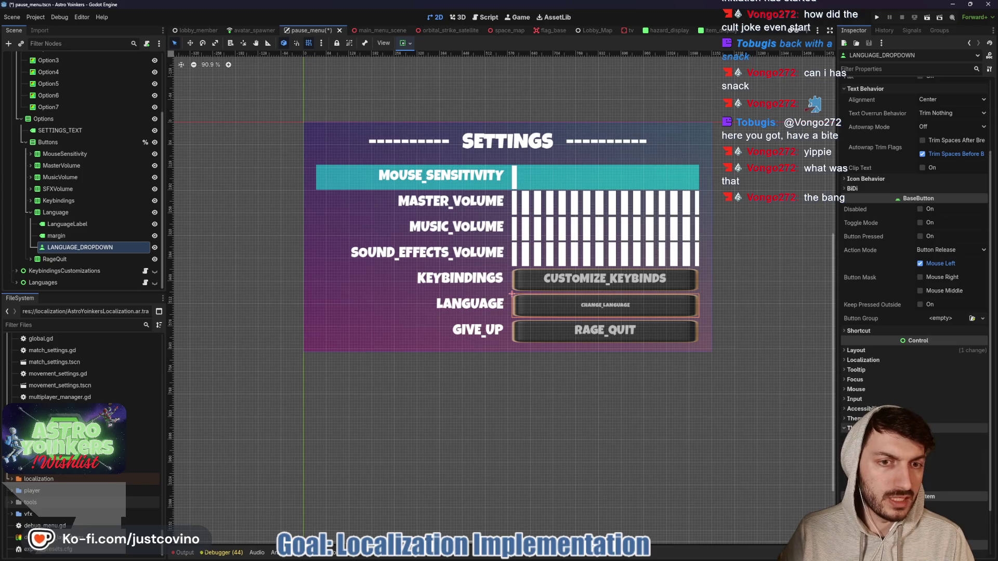
{"action": "scroll", "coordinate": [915, 260], "scroll_direction": "down", "scroll_amount": 2}
{"action": "left_click", "coordinate": [864, 409]}
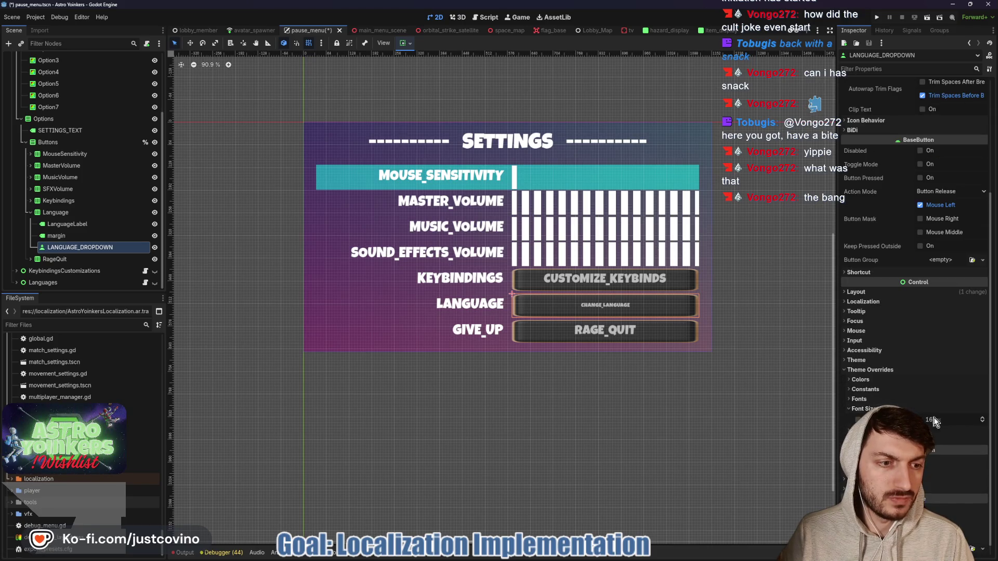
{"action": "type", "text": "32"}
{"action": "key", "text": "Return"}
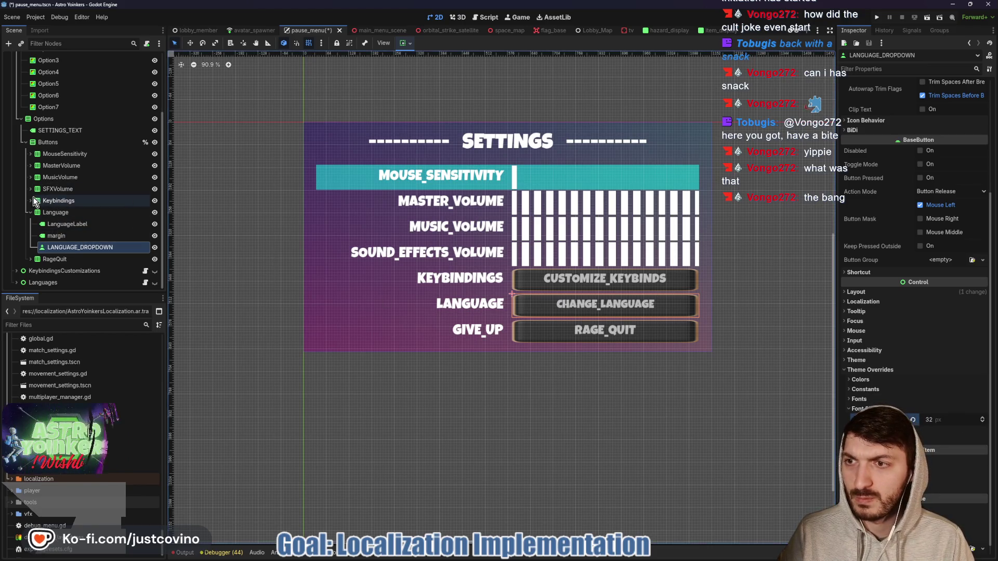
Inspect the CUSTOMIZE_KEYBINDS button's theme overrides for comparison.
{"action": "left_click", "coordinate": [30, 201]}
{"action": "left_click", "coordinate": [68, 236]}
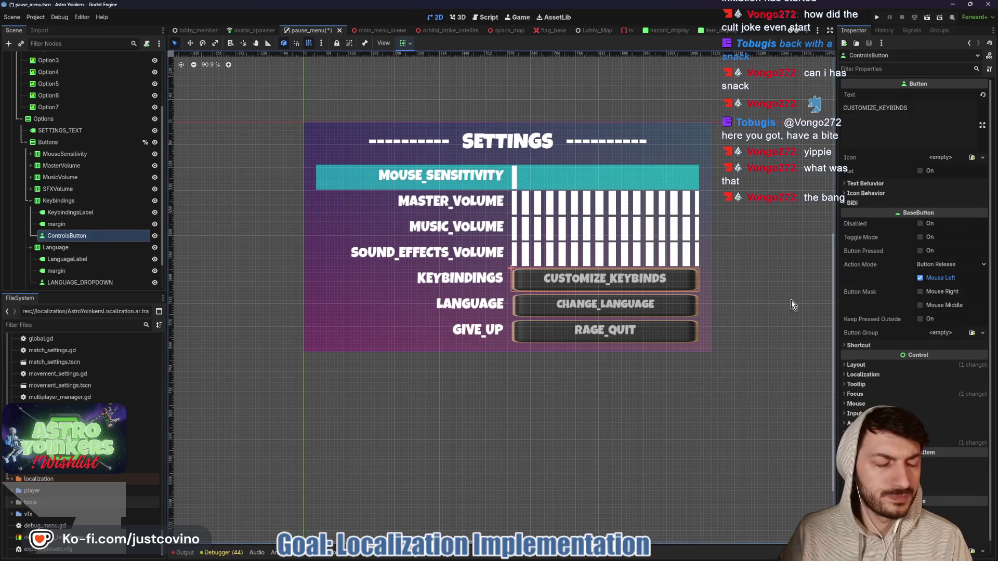
{"action": "scroll", "coordinate": [884, 311], "scroll_direction": "down", "scroll_amount": 1}
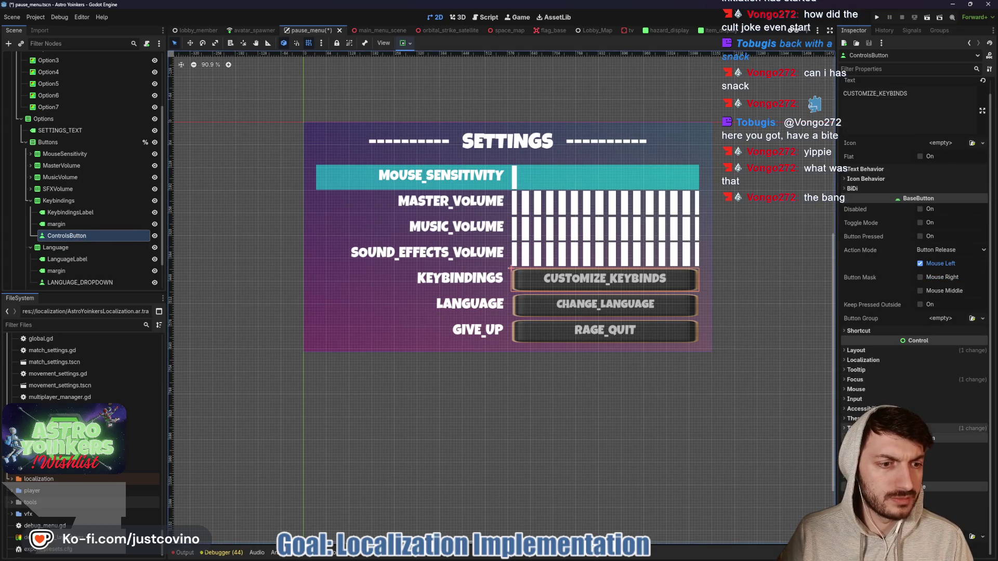
{"action": "left_click", "coordinate": [857, 428]}
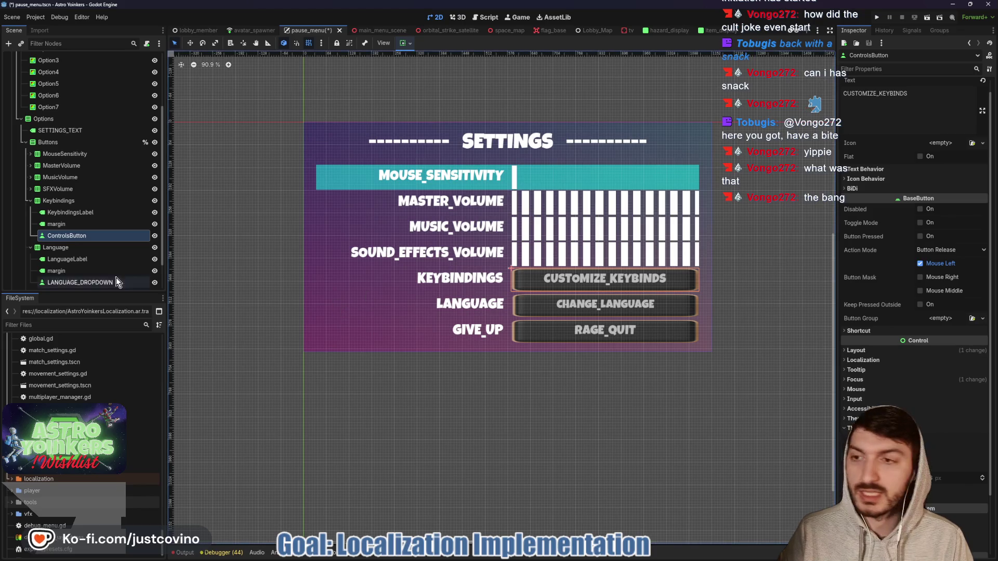
Change the language button's font size to 36, save the scene, then switch to the spreadsheet.
{"action": "left_click", "coordinate": [67, 259]}
{"action": "left_click", "coordinate": [70, 282]}
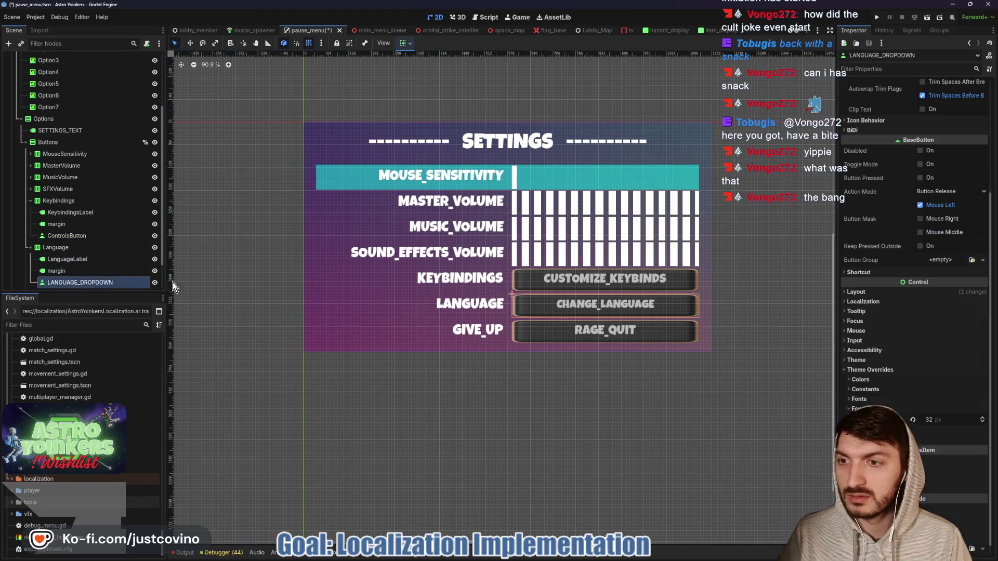
{"action": "left_click", "coordinate": [946, 423]}
{"action": "type", "text": "36"}
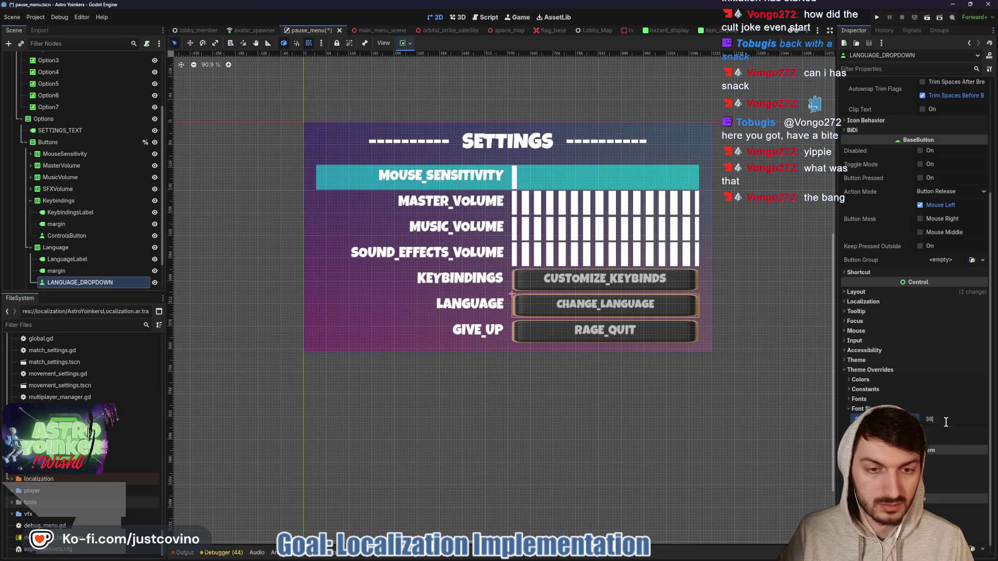
{"action": "key", "text": "Return"}
{"action": "key", "text": "ctrl+s"}
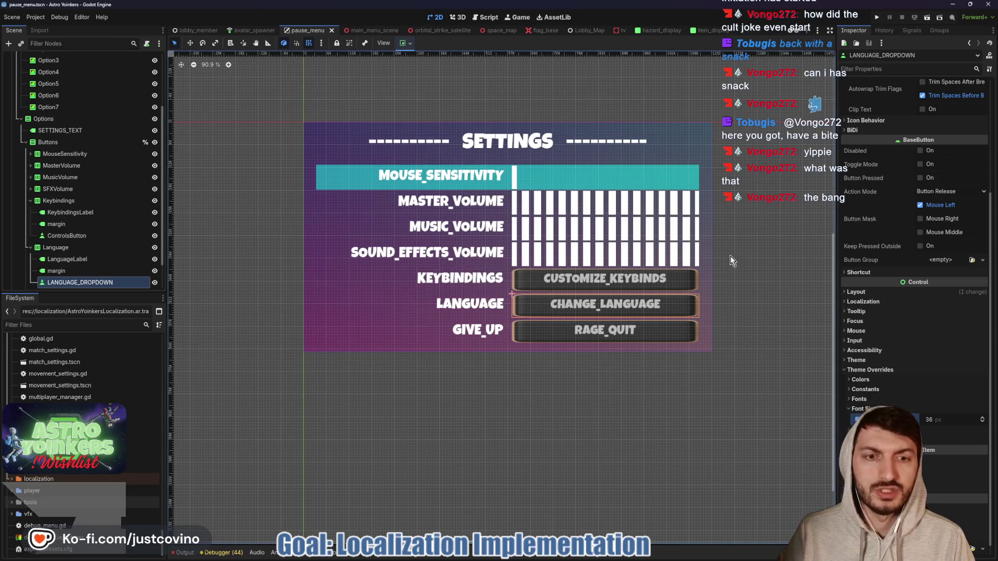
{"action": "left_click", "coordinate": [515, 559]}
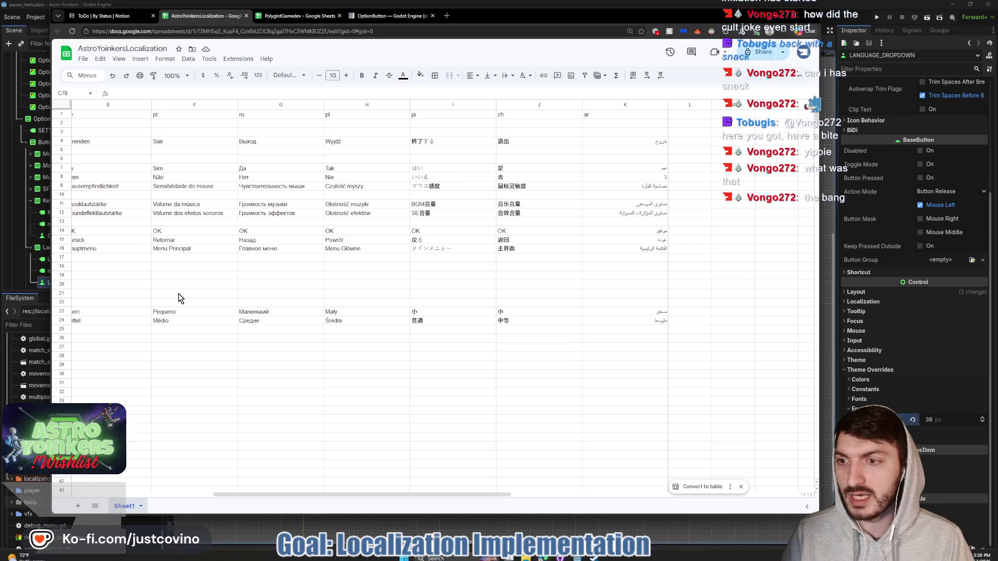
Enter CHANGE_LANGUAGE in A88 and 'Change Language' in B88, then go back to Godot.
{"action": "scroll", "coordinate": [195, 321], "scroll_direction": "left", "scroll_amount": 5}
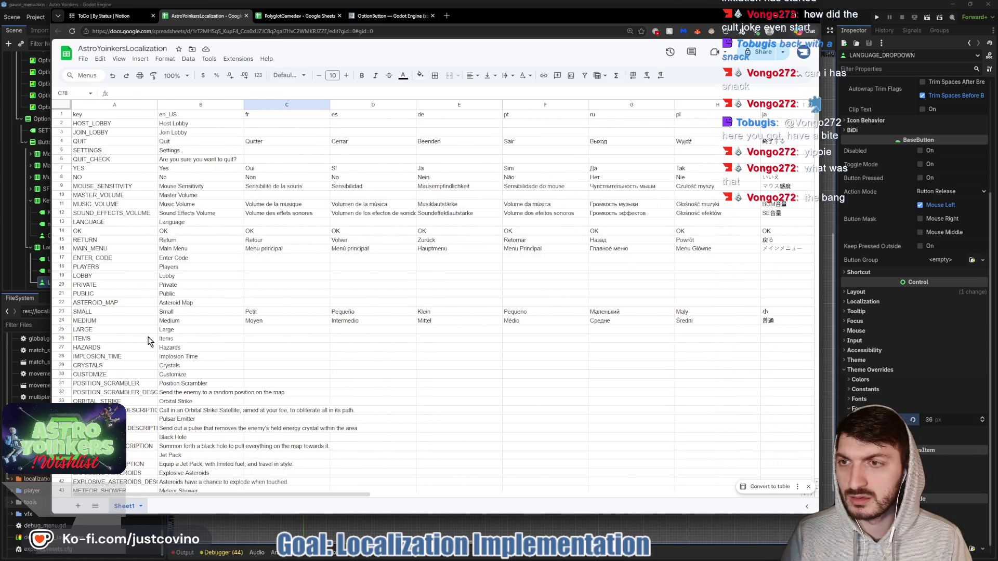
{"action": "scroll", "coordinate": [150, 343], "scroll_direction": "down", "scroll_amount": 12}
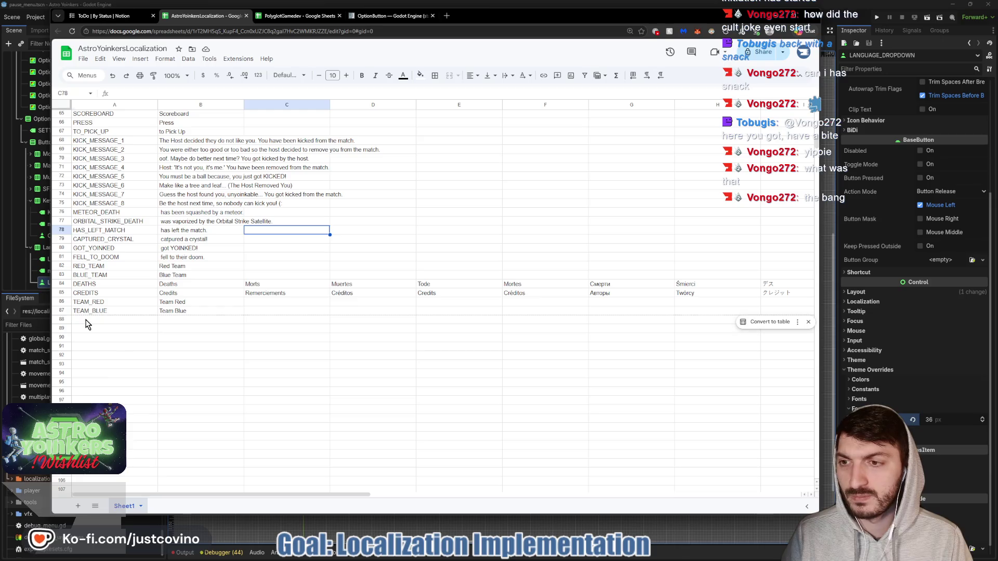
{"action": "left_click", "coordinate": [85, 320]}
{"action": "type", "text": "CHANGE_"}
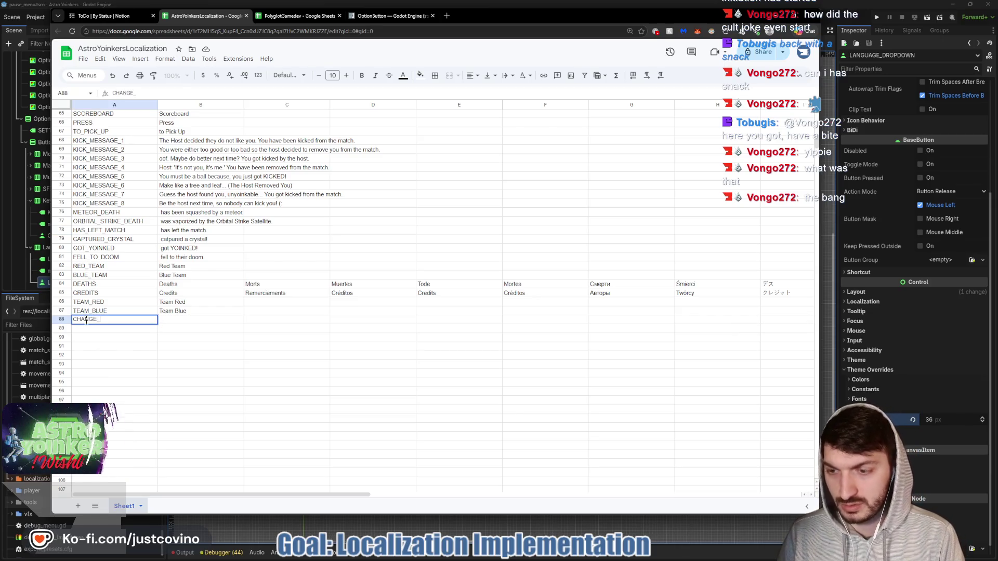
{"action": "type", "text": "LANGUAGE"}
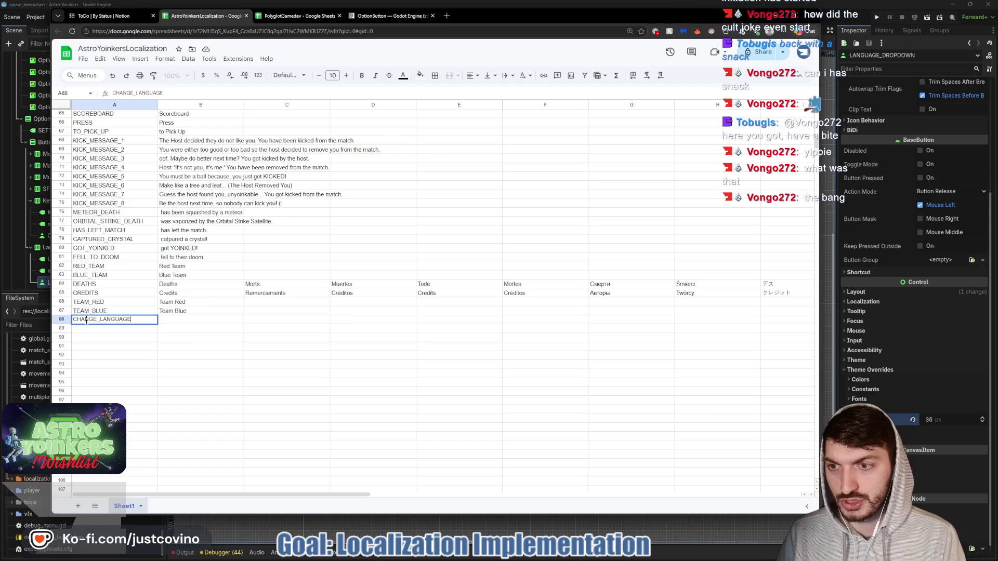
{"action": "left_click", "coordinate": [200, 321]}
{"action": "type", "text": "Cha"}
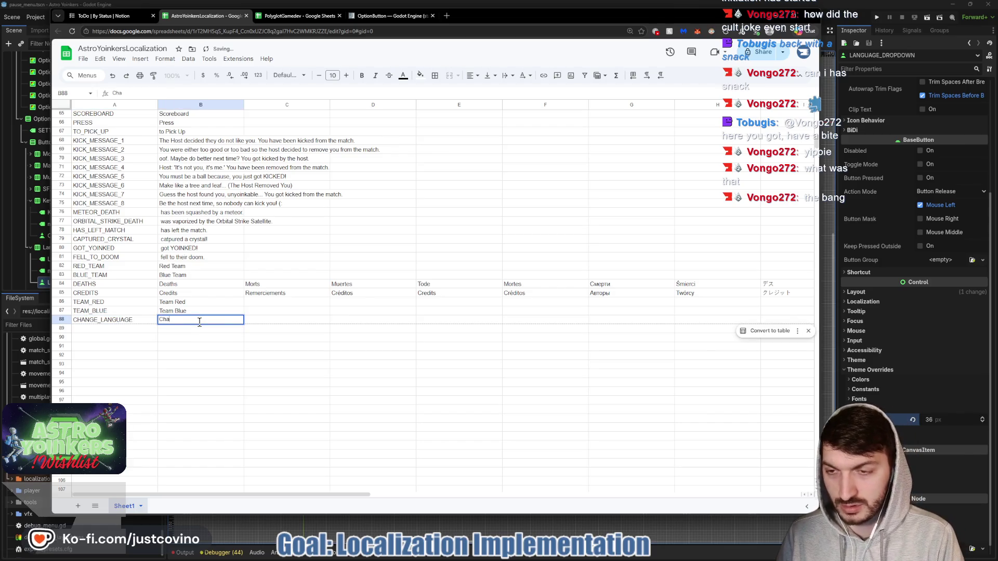
{"action": "type", "text": "nge Laguage"}
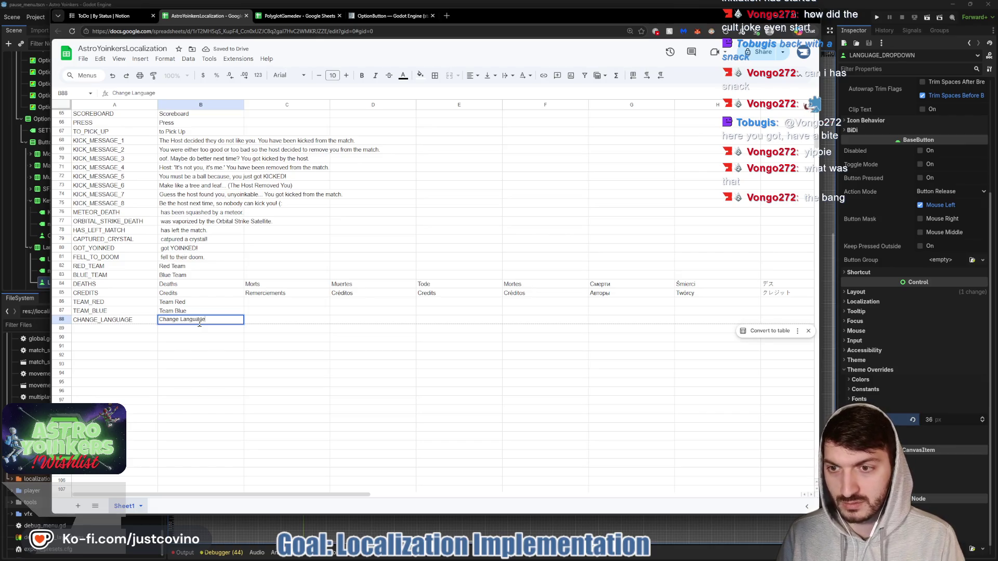
{"action": "key", "text": "Return"}
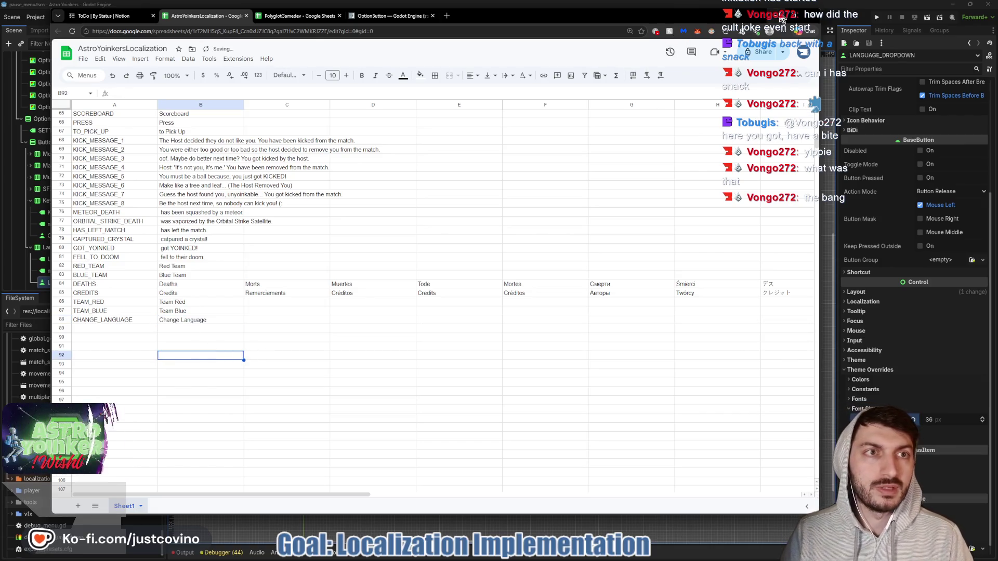
{"action": "key", "text": "alt+Tab"}
{"action": "left_click", "coordinate": [488, 396]}
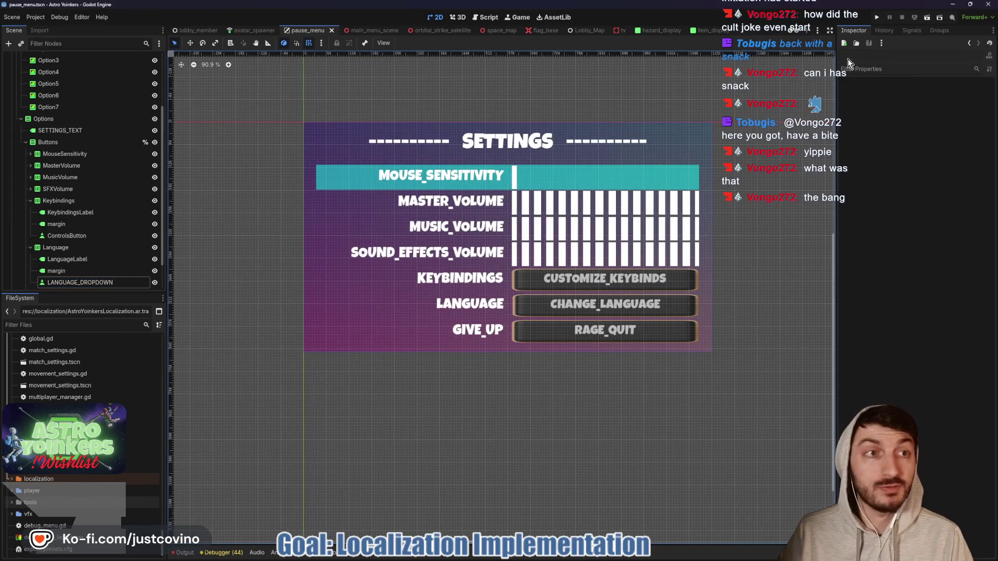
{"action": "left_click", "coordinate": [877, 17]}
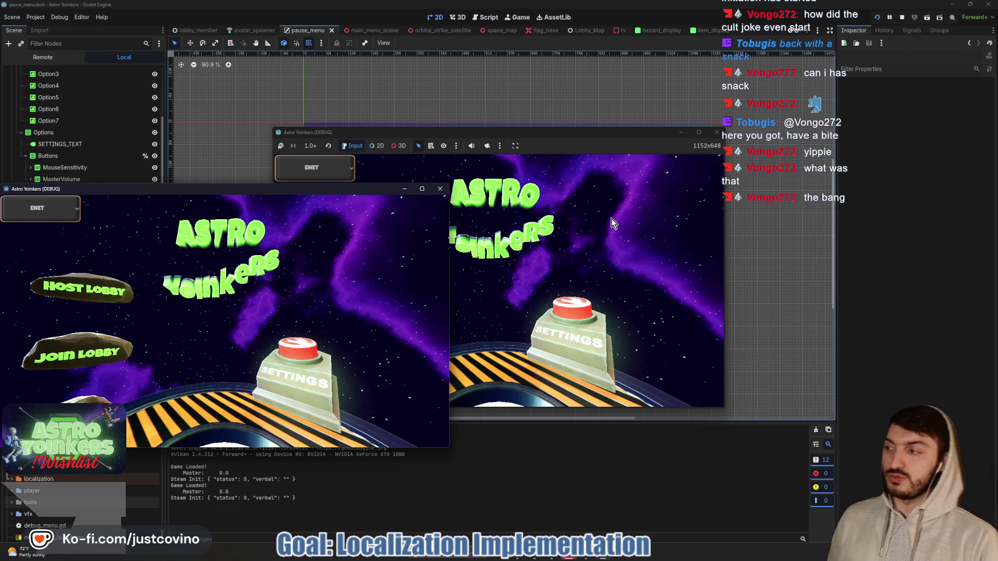
{"action": "left_click", "coordinate": [485, 131]}
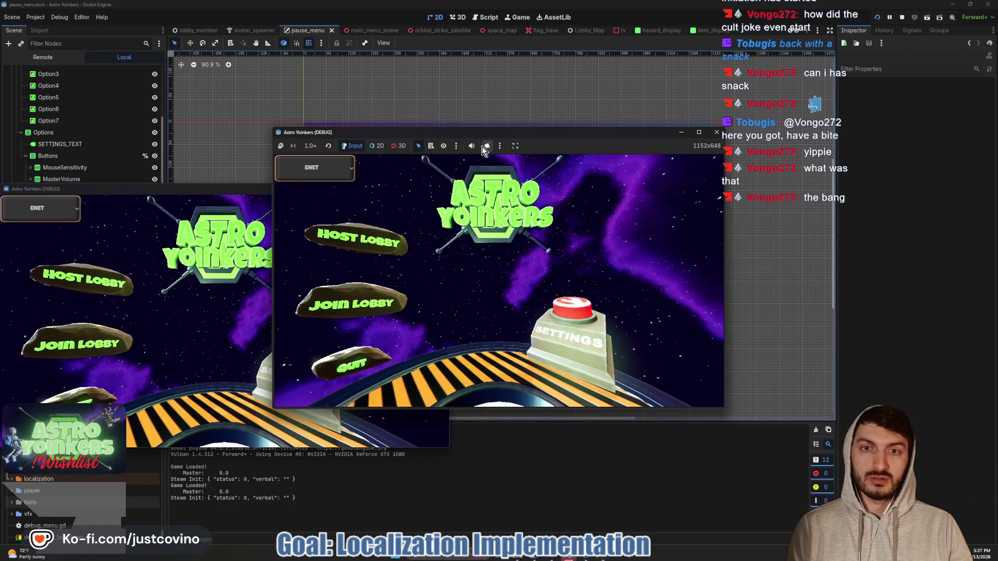
{"action": "left_click", "coordinate": [375, 239]}
{"action": "left_click", "coordinate": [473, 239]}
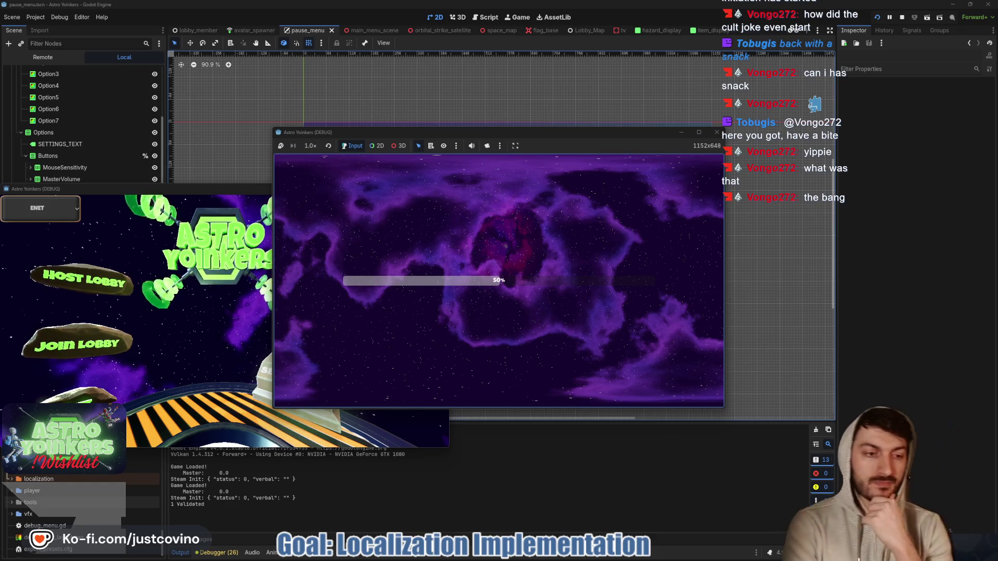
{"action": "key", "text": "Escape"}
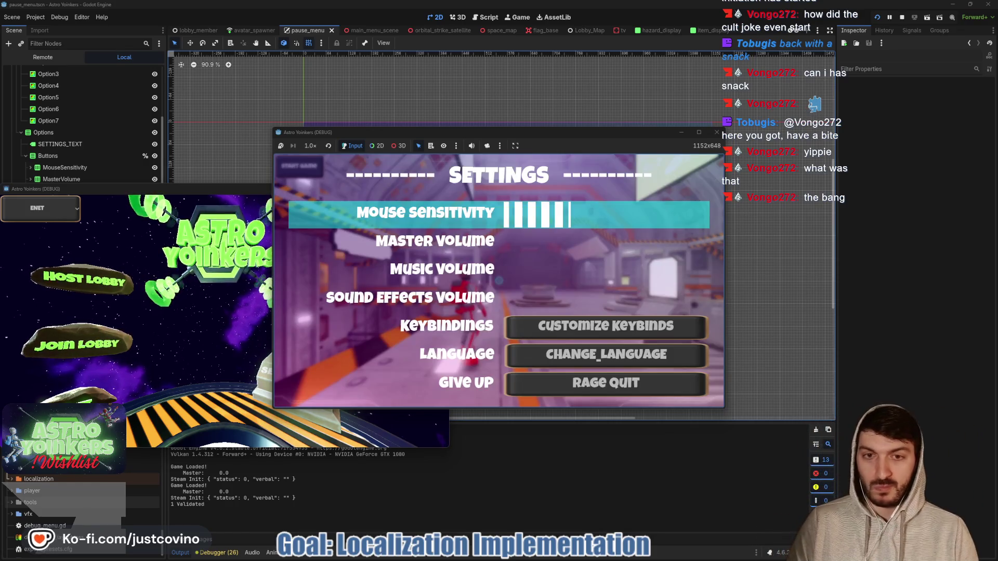
{"action": "key", "text": "Down"}
{"action": "key", "text": "Down"}
{"action": "key", "text": "Down"}
{"action": "key", "text": "Down"}
{"action": "key", "text": "Down"}
{"action": "key", "text": "Return"}
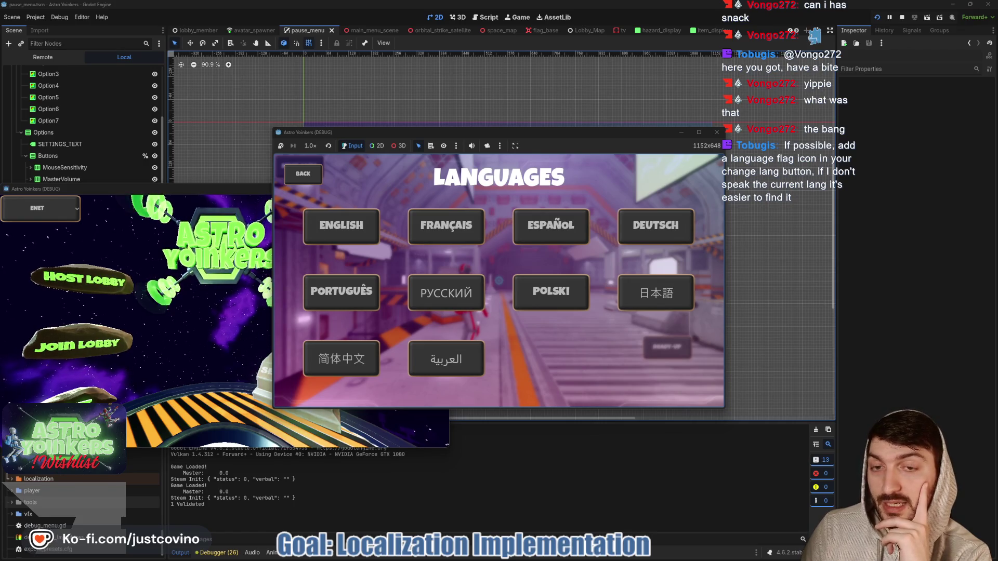
{"action": "key", "text": "F8"}
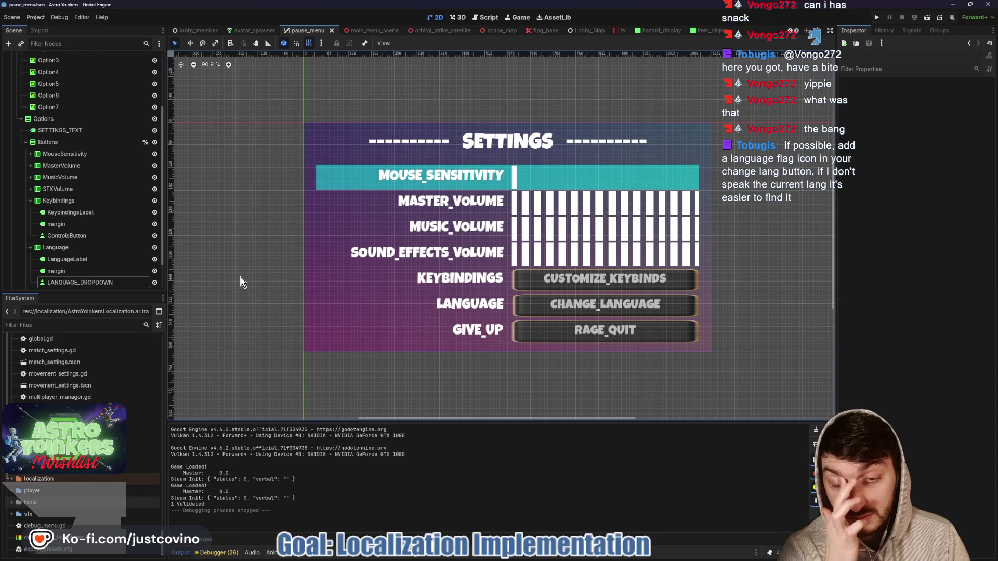
Open the languages_menu.gd script at the toggle_languages function.
{"action": "scroll", "coordinate": [92, 271], "scroll_direction": "down", "scroll_amount": 2}
{"action": "scroll", "coordinate": [92, 274], "scroll_direction": "down", "scroll_amount": 1}
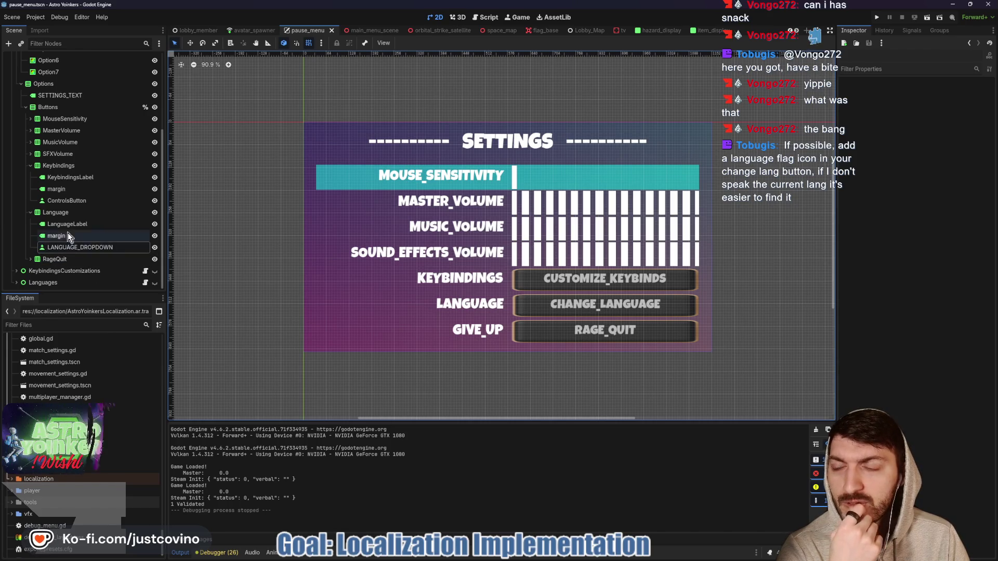
{"action": "left_click", "coordinate": [145, 283]}
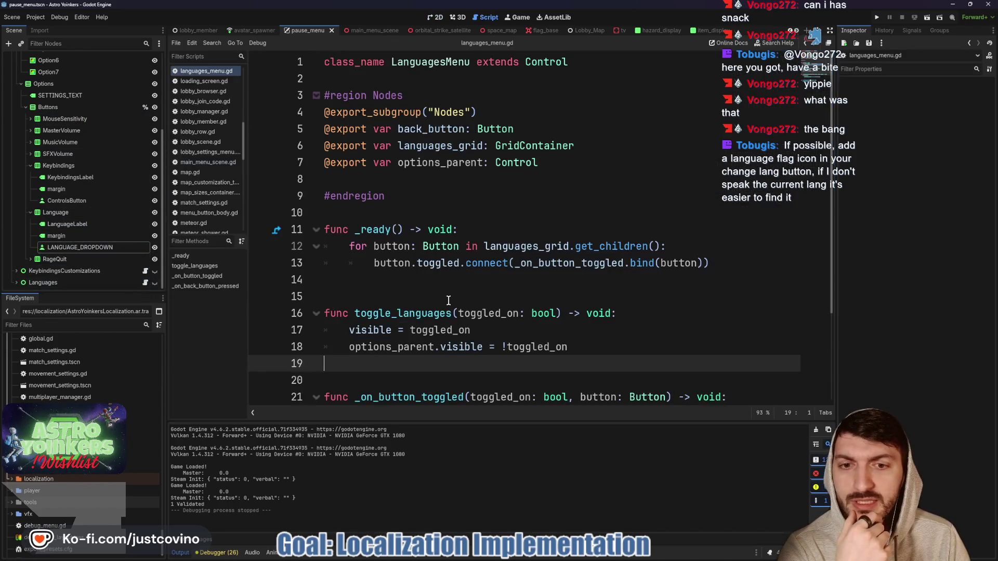
{"action": "scroll", "coordinate": [717, 273], "scroll_direction": "down", "scroll_amount": 1}
{"action": "type", "text": "if to"}
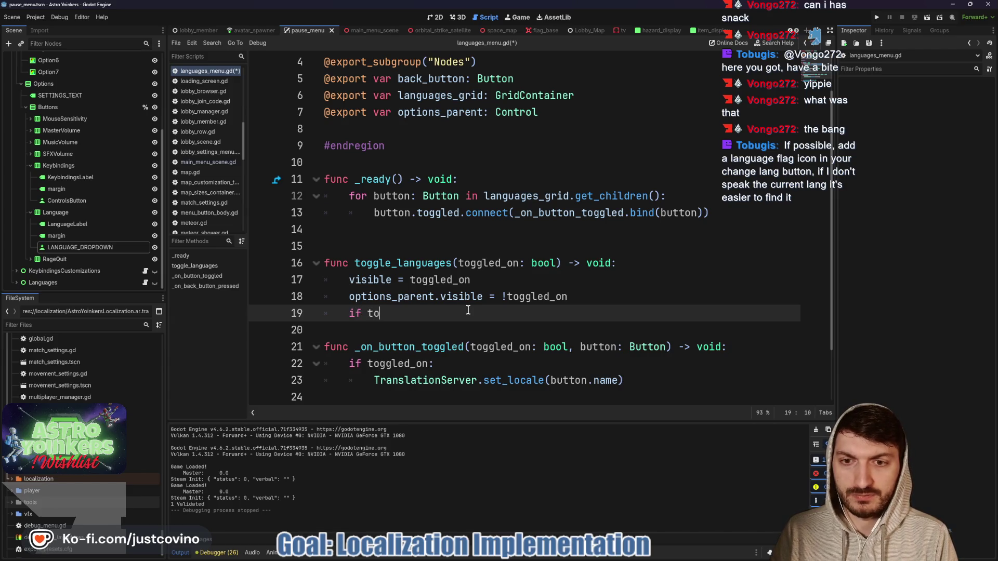
Add 'if toggled_on: languages_grid.get_child(0).grab_focus()' to toggle_languages.
{"action": "type", "text": "gg"}
{"action": "key", "text": "Return"}
{"action": "type", "text": ":"}
{"action": "key", "text": "Return"}
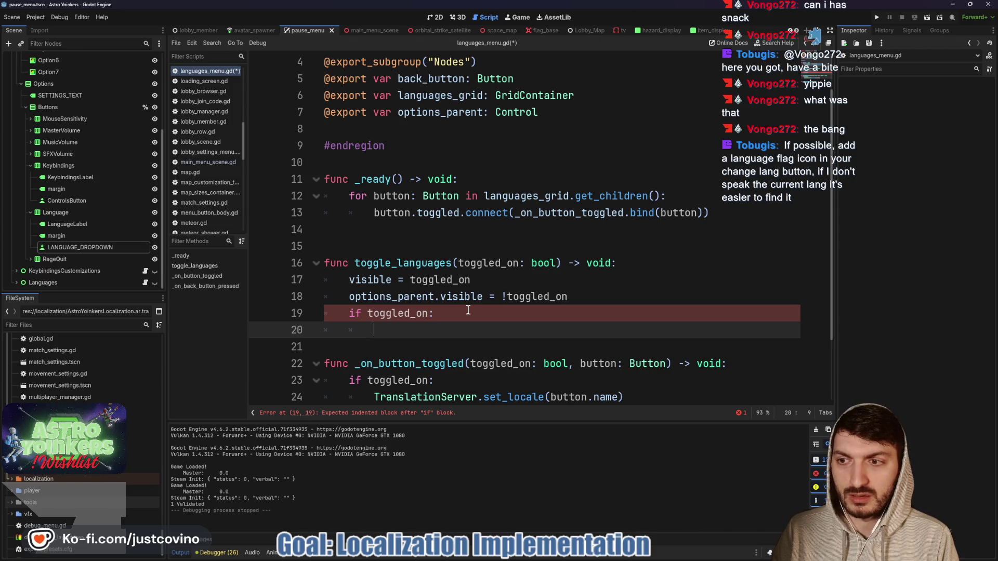
{"action": "type", "text": "la"}
{"action": "key", "text": "Return"}
{"action": "type", "text": ".get_child"}
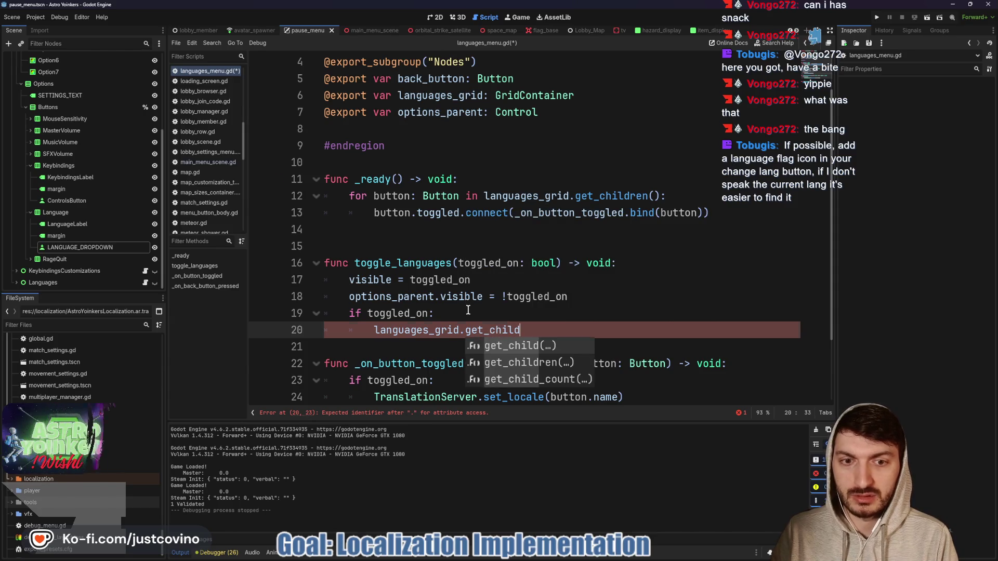
{"action": "key", "text": "Return"}
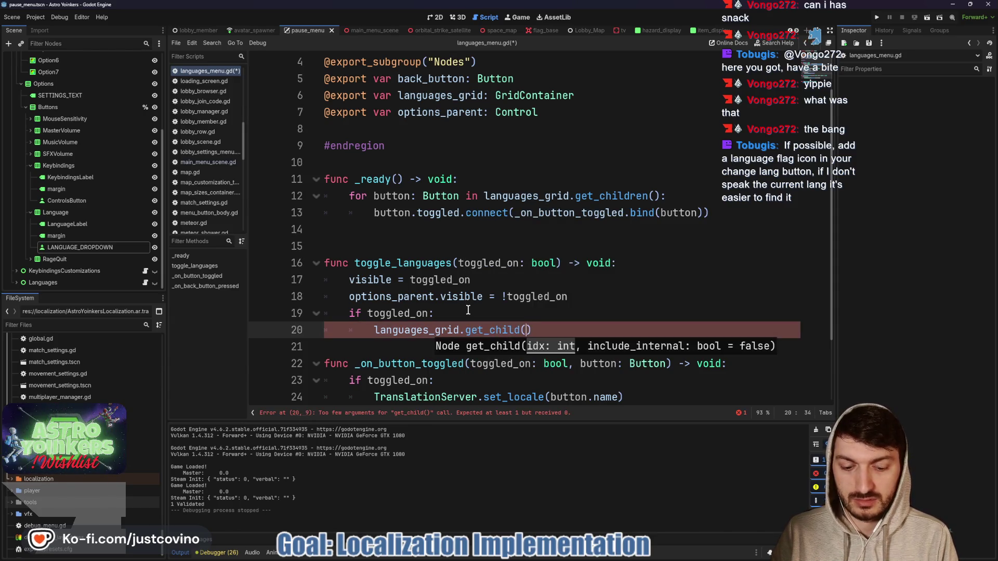
{"action": "key", "text": "End"}
{"action": "type", "text": ".grab_focus"}
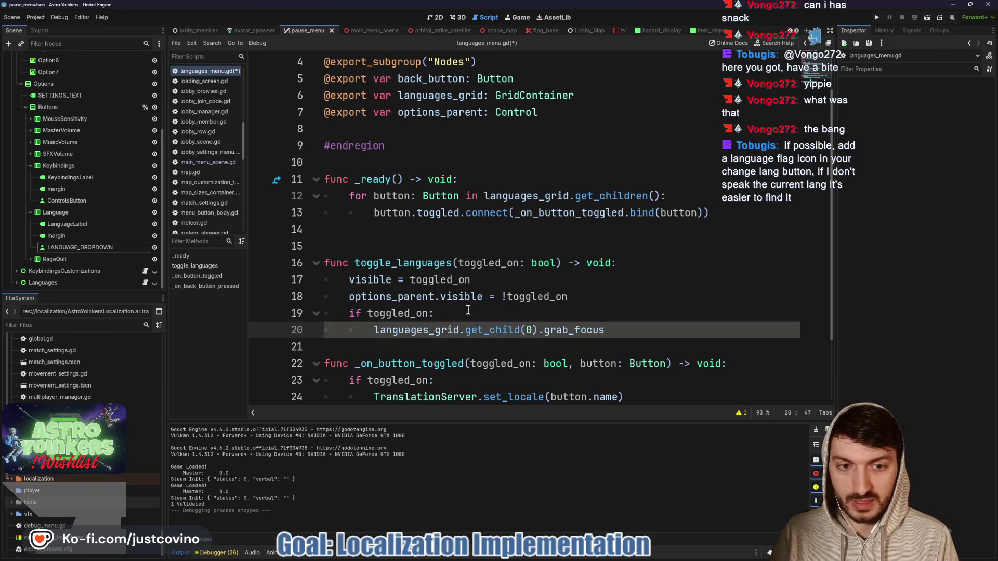
{"action": "type", "text": "()"}
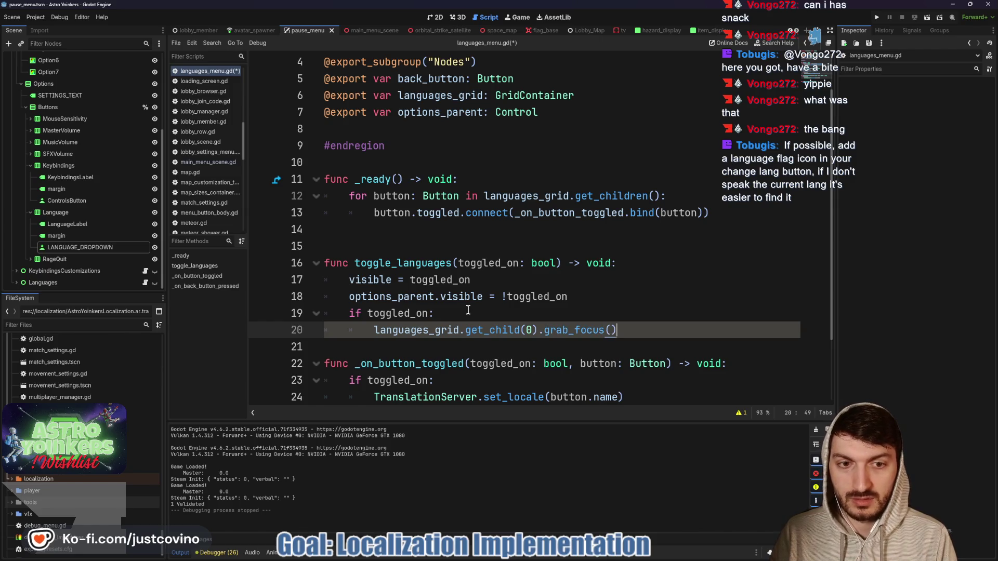
{"action": "key", "text": "Return"}
Start an else branch calling languages_grid, then delete the unfinished else lines.
{"action": "key", "text": "BackSpace"}
{"action": "type", "text": "else:"}
{"action": "key", "text": "Return"}
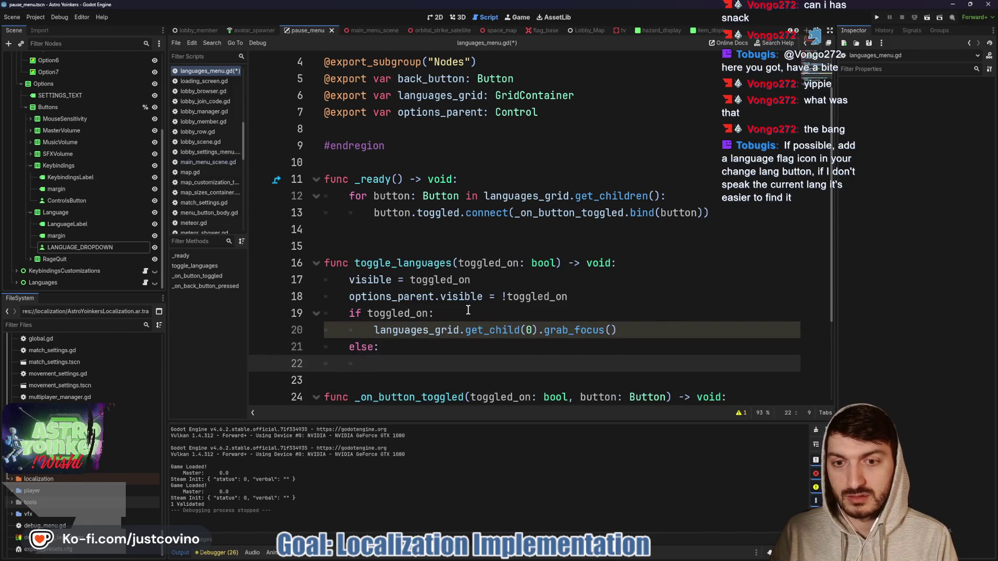
{"action": "type", "text": "lang"}
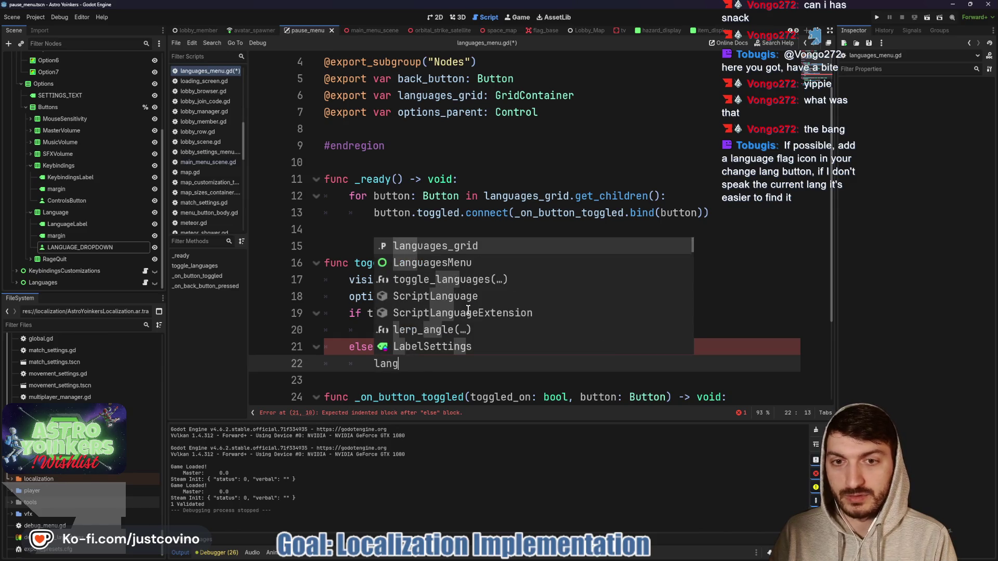
{"action": "key", "text": "Return"}
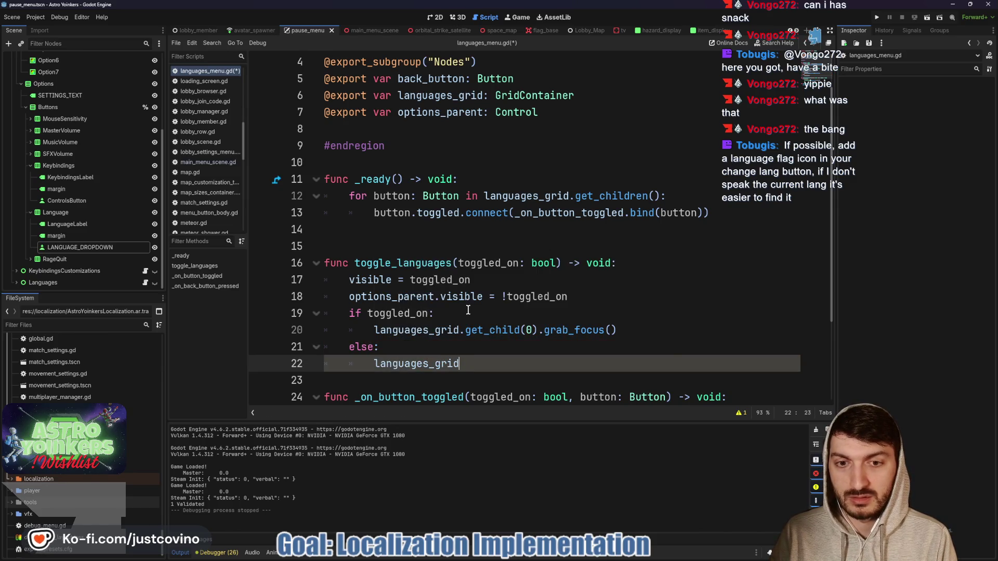
{"action": "type", "text": ".get"}
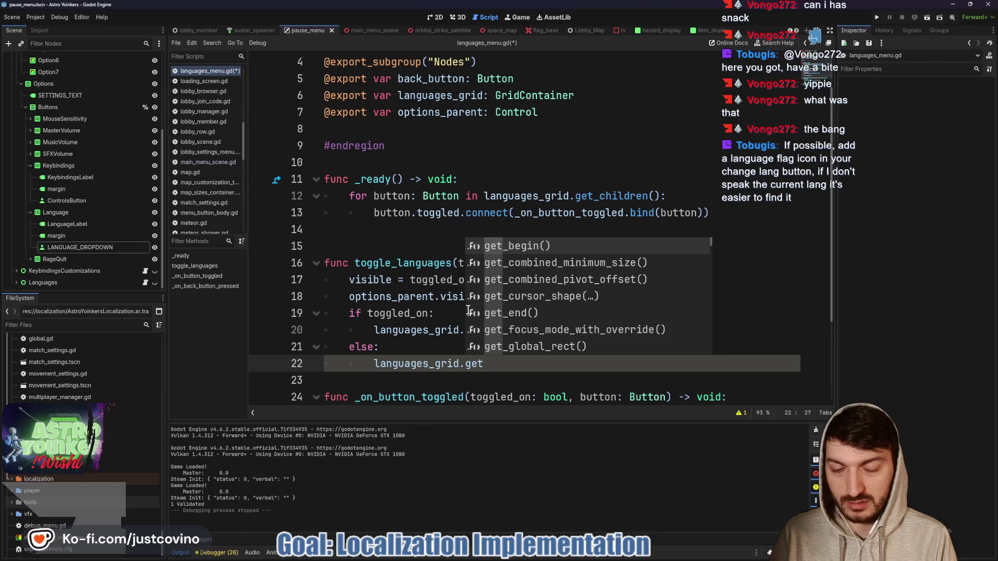
{"action": "scroll", "coordinate": [390, 379], "scroll_direction": "down", "scroll_amount": 3}
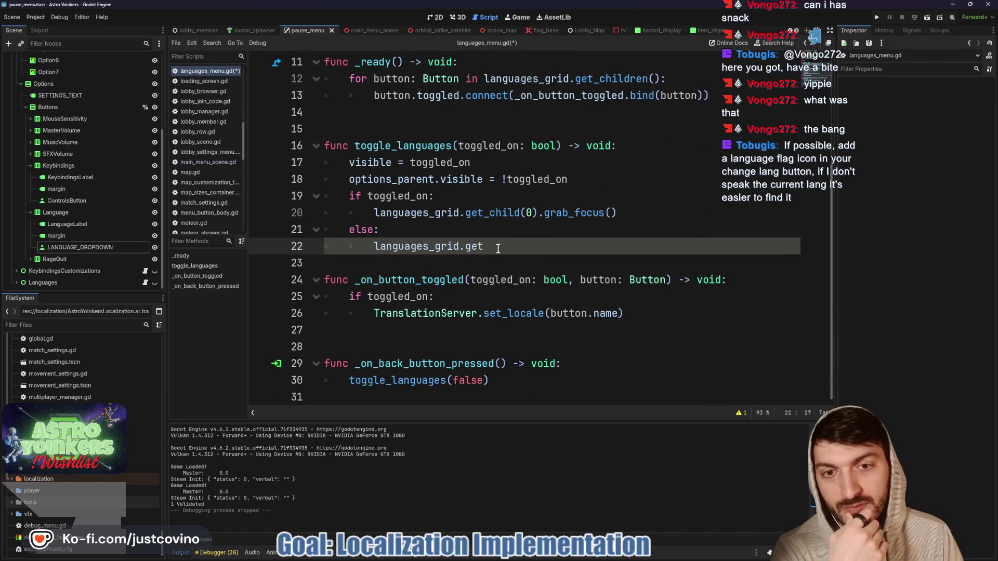
{"action": "mouse_move", "coordinate": [494, 247]}
{"action": "left_mouse_down"}
{"action": "mouse_move", "coordinate": [404, 246]}
{"action": "mouse_move", "coordinate": [339, 229]}
{"action": "left_mouse_up"}
{"action": "key", "text": "BackSpace"}
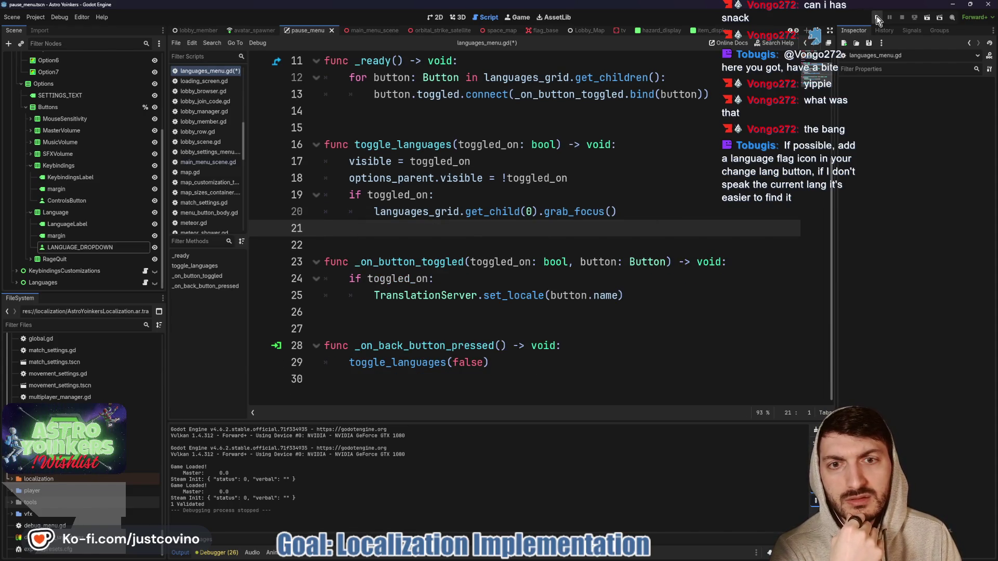
Run the project and start a hosted lobby game.
{"action": "left_click", "coordinate": [878, 20]}
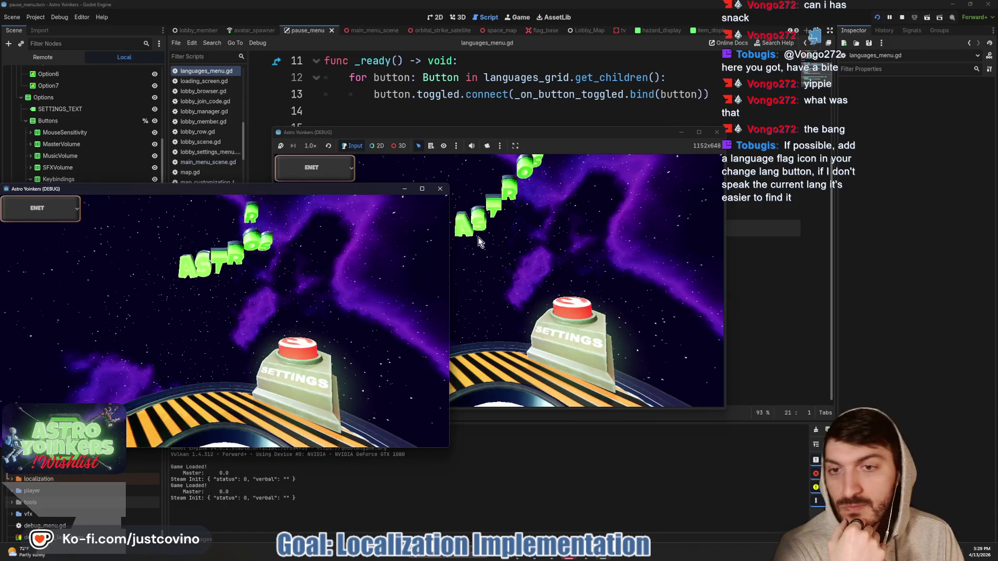
{"action": "left_click", "coordinate": [385, 250]}
{"action": "left_click", "coordinate": [384, 250]}
{"action": "left_click", "coordinate": [505, 254]}
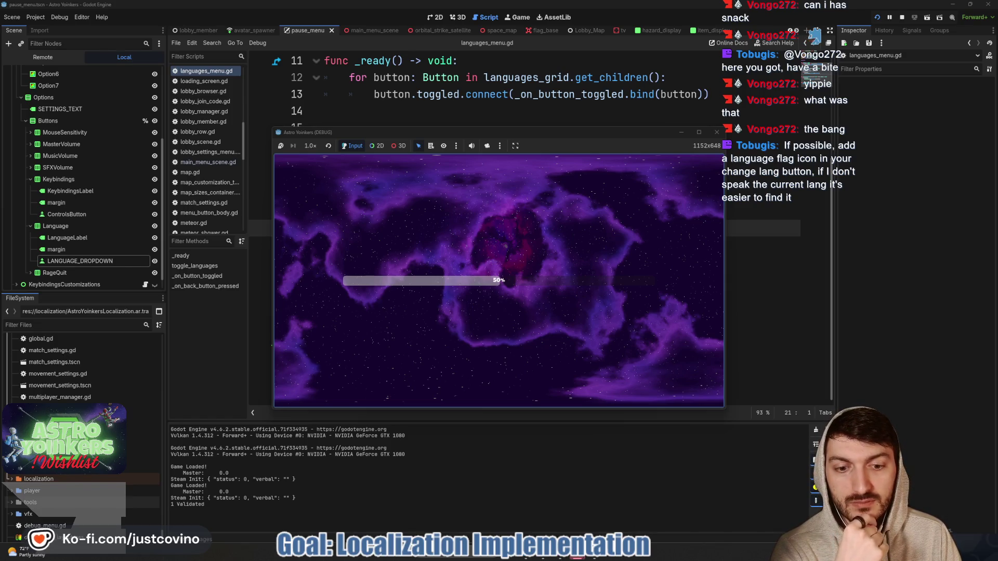
Open the pause menu's Languages screen, move between language buttons, then leave it via Back.
{"action": "key", "text": "Escape"}
{"action": "key", "text": "Down"}
{"action": "key", "text": "Down"}
{"action": "key", "text": "Down"}
{"action": "key", "text": "Return"}
{"action": "key", "text": "Right"}
{"action": "key", "text": "Right"}
{"action": "key", "text": "Up"}
{"action": "key", "text": "Left"}
{"action": "key", "text": "Left"}
{"action": "key", "text": "Left"}
{"action": "key", "text": "Right"}
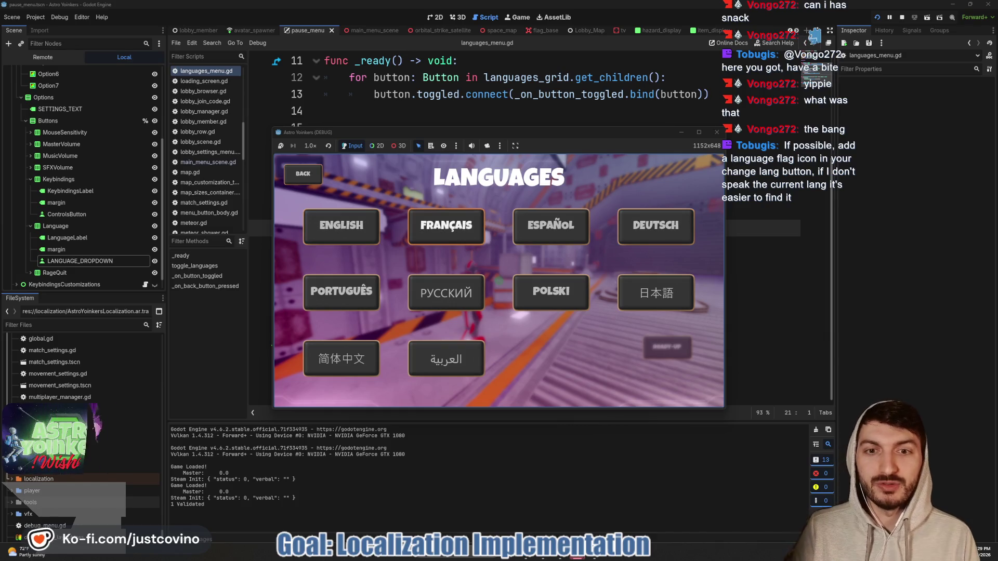
{"action": "key", "text": "Up"}
{"action": "key", "text": "Return"}
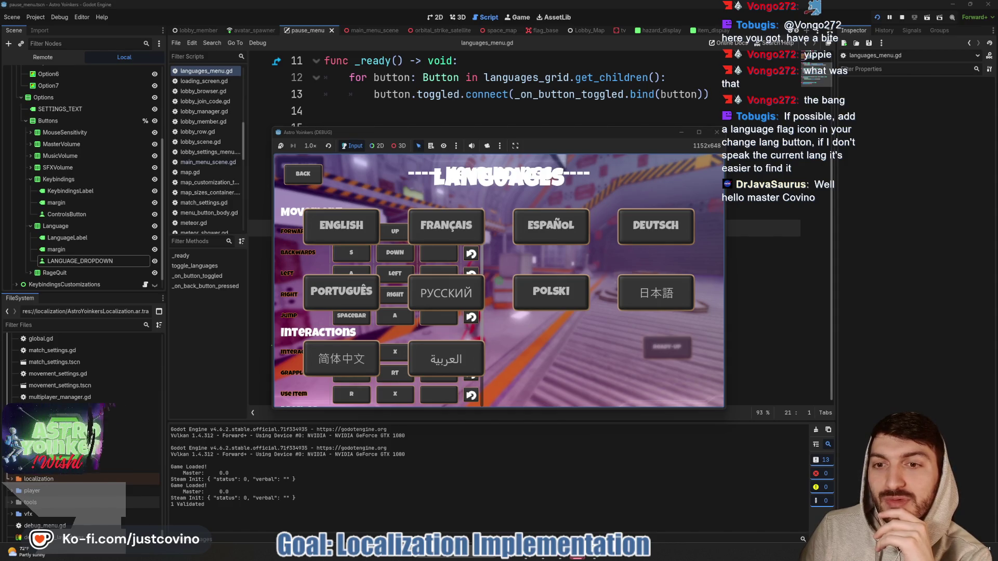
Toggle the keybindings overlay, reopen the Languages screen, then resume and stop the game.
{"action": "key", "text": "Escape"}
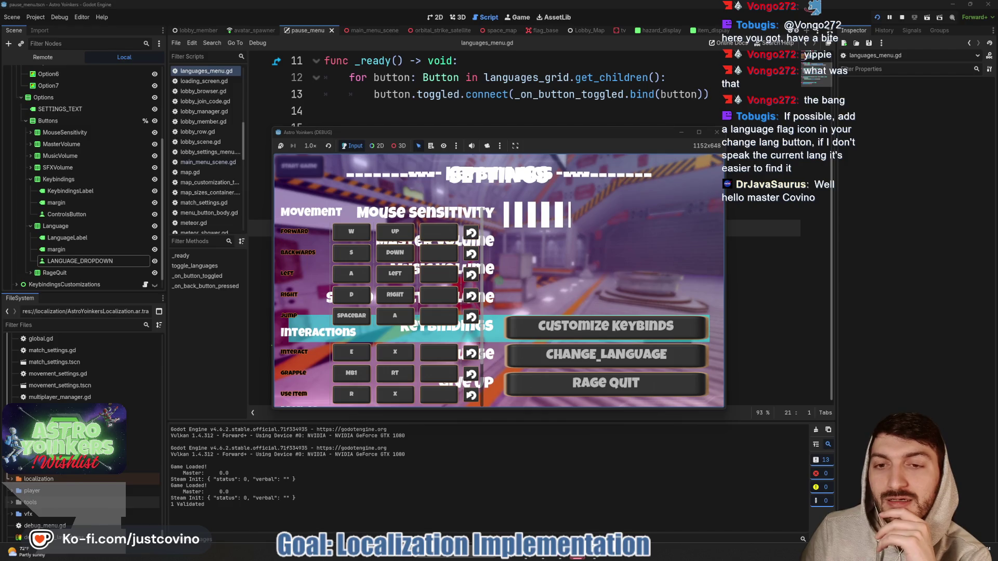
{"action": "key", "text": "Escape"}
{"action": "key", "text": "Return"}
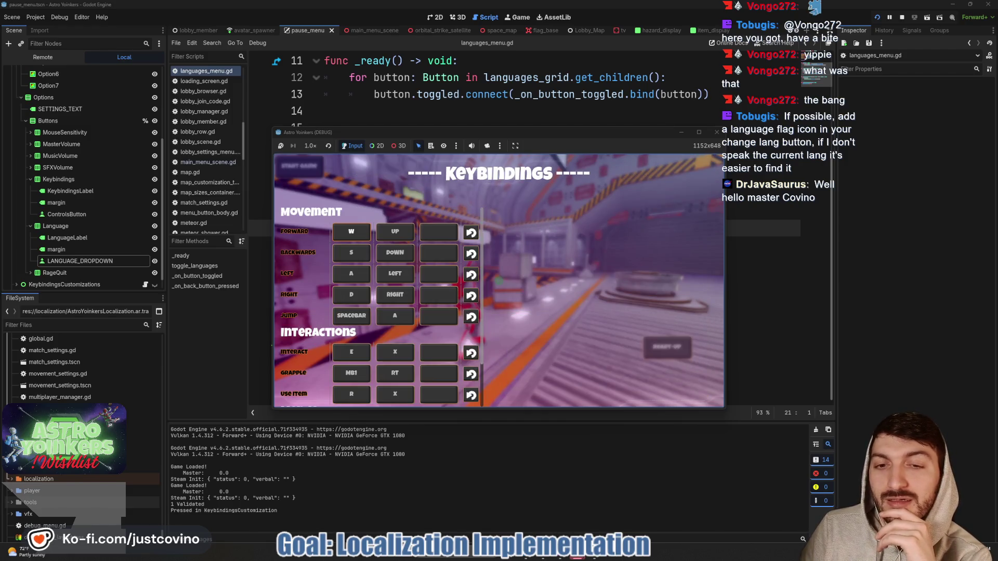
{"action": "key", "text": "Escape"}
{"action": "key", "text": "Down"}
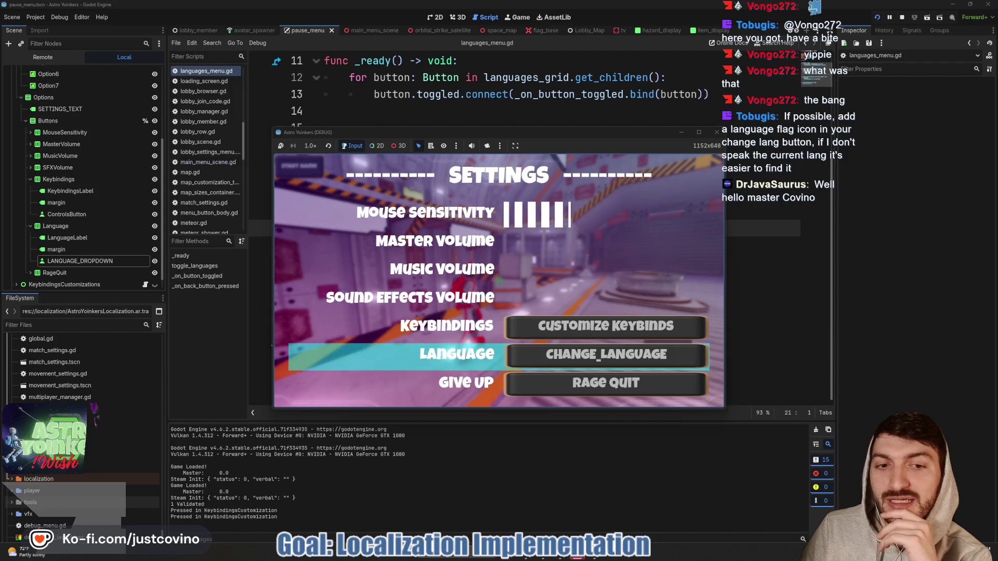
{"action": "key", "text": "Return"}
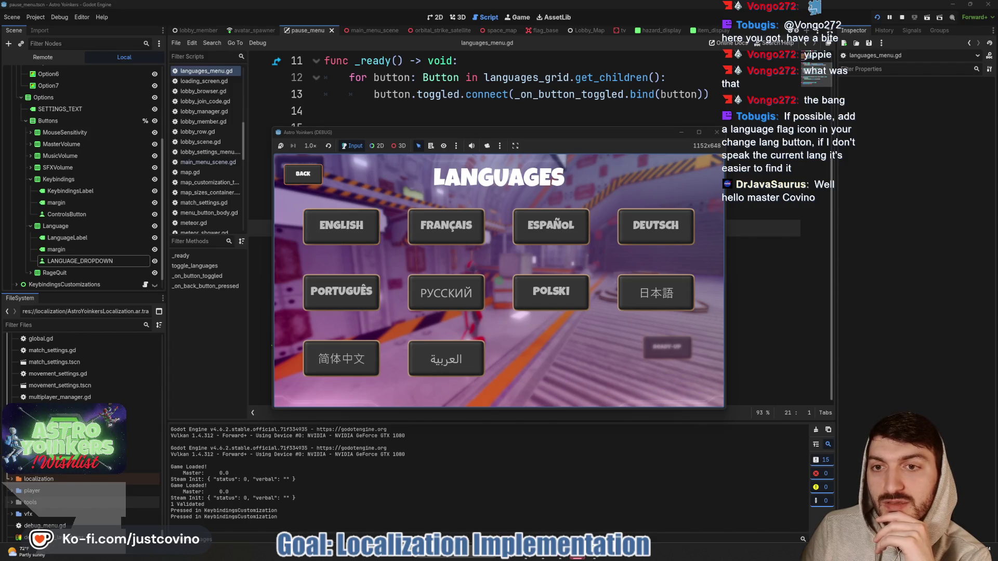
{"action": "key", "text": "Return"}
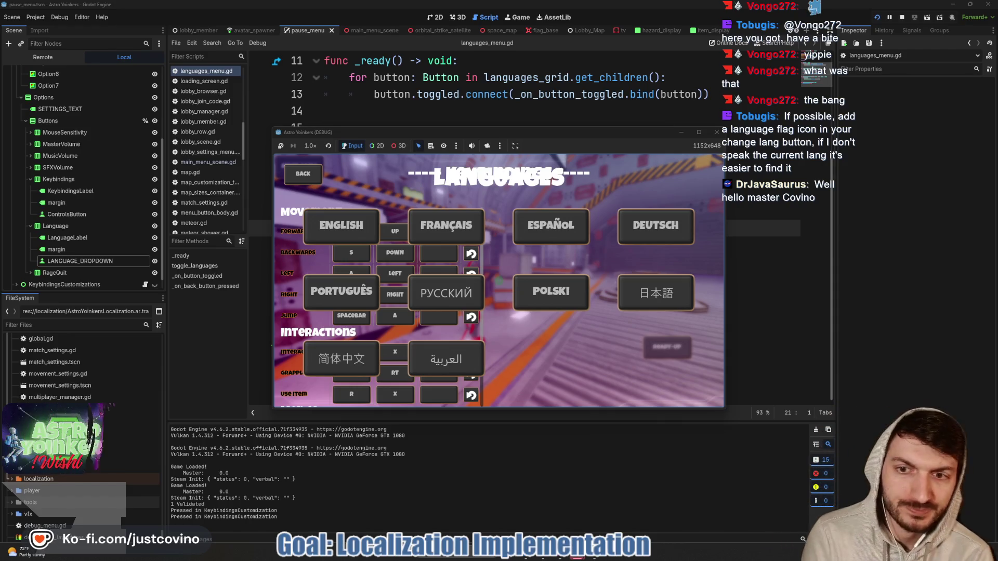
{"action": "key", "text": "Escape"}
{"action": "key", "text": "Escape"}
{"action": "key", "text": "F8"}
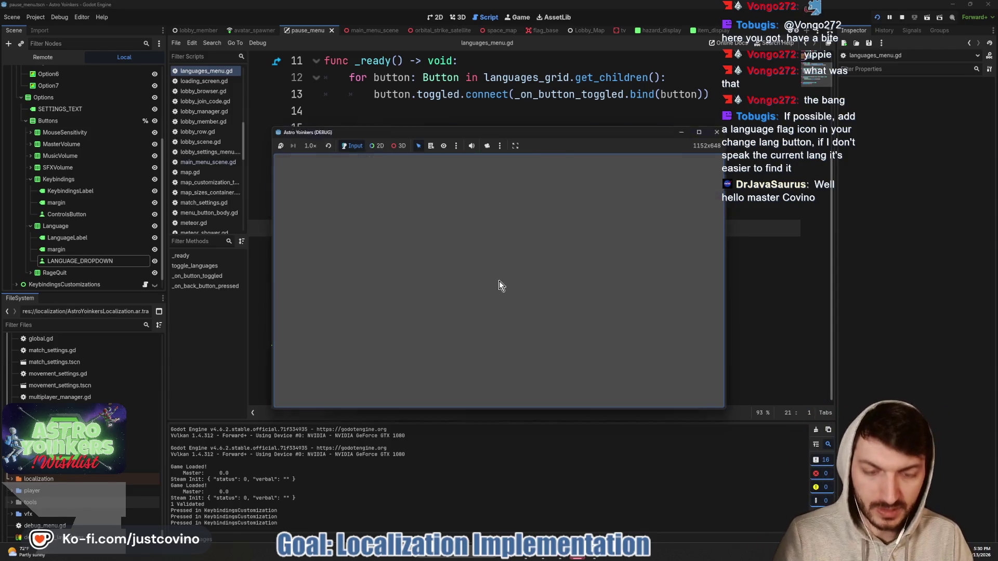
Save the scripts and open pause_menu.gd at the select_option() code.
{"action": "left_click", "coordinate": [423, 244]}
{"action": "key", "text": "ctrl+s"}
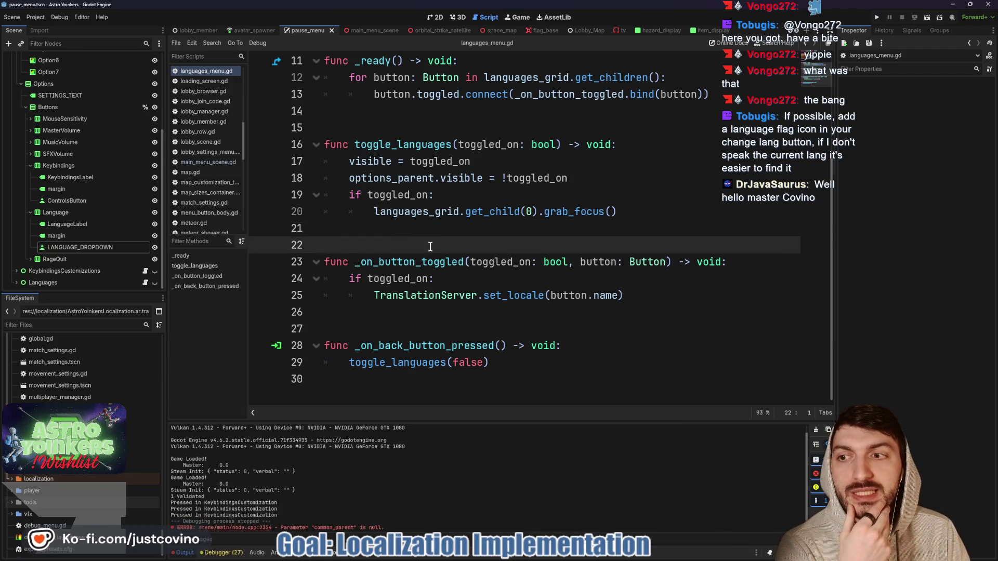
{"action": "scroll", "coordinate": [101, 189], "scroll_direction": "up", "scroll_amount": 5}
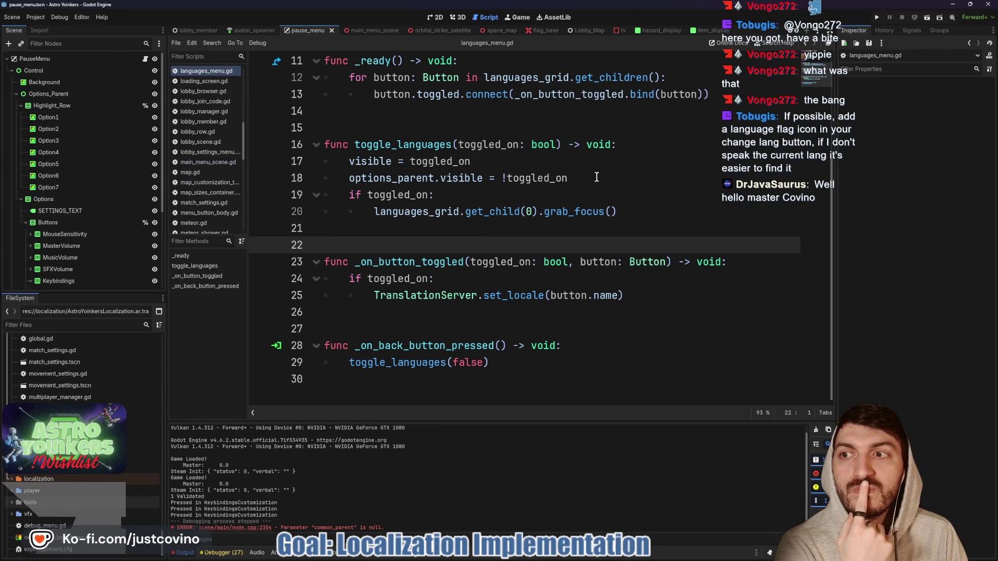
{"action": "left_click", "coordinate": [146, 59]}
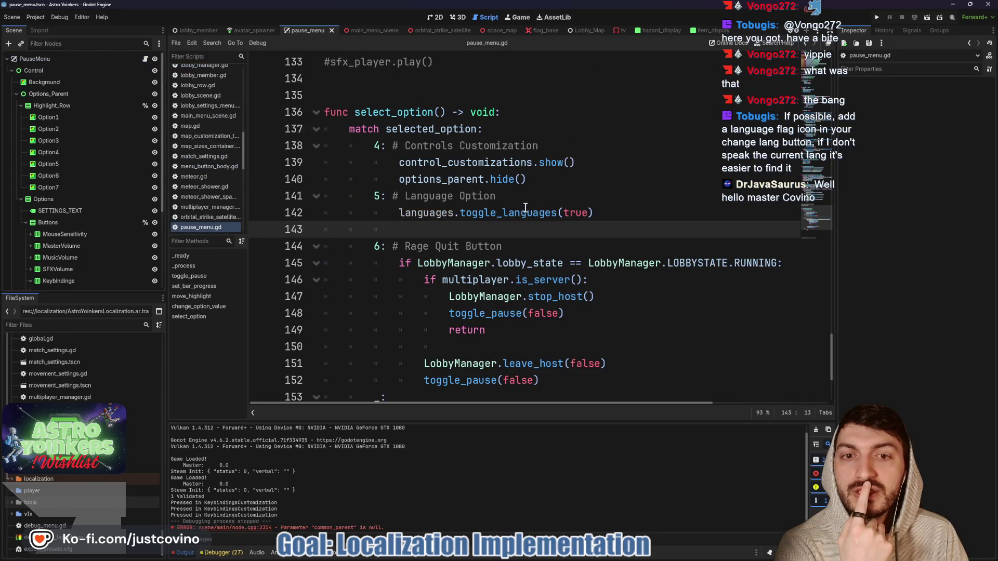
{"action": "scroll", "coordinate": [627, 219], "scroll_direction": "up", "scroll_amount": 4}
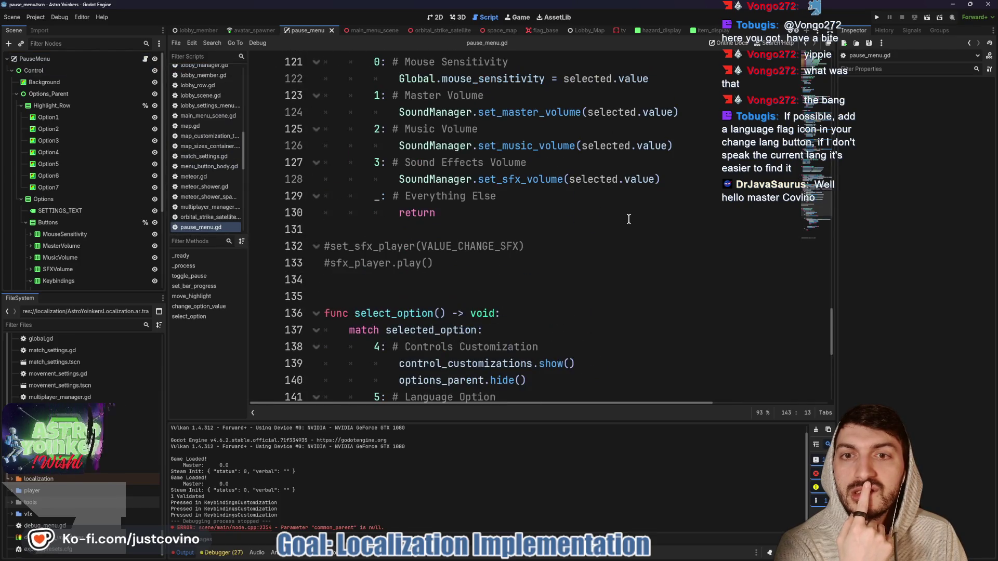
{"action": "scroll", "coordinate": [629, 219], "scroll_direction": "up", "scroll_amount": 17}
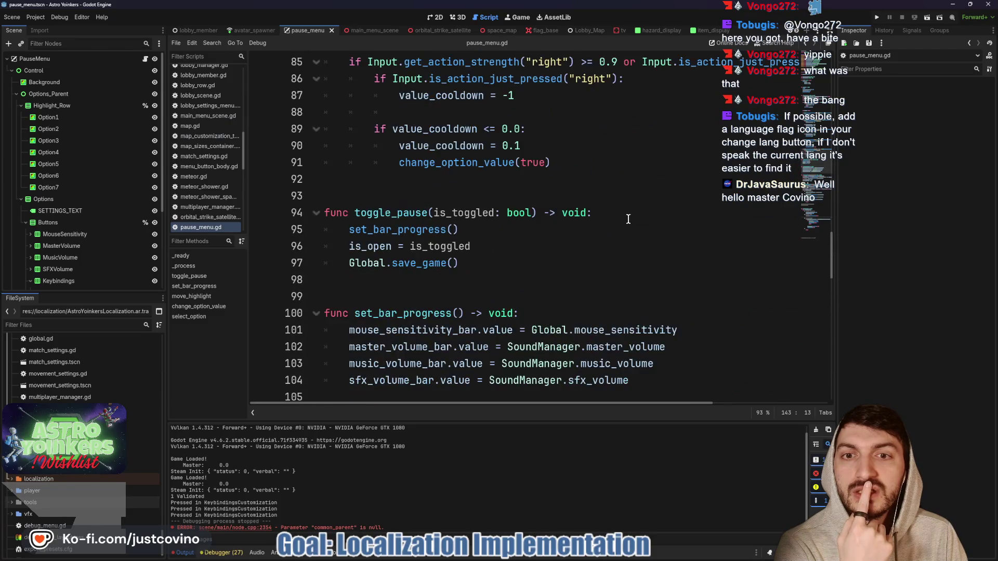
{"action": "scroll", "coordinate": [626, 219], "scroll_direction": "up", "scroll_amount": 12}
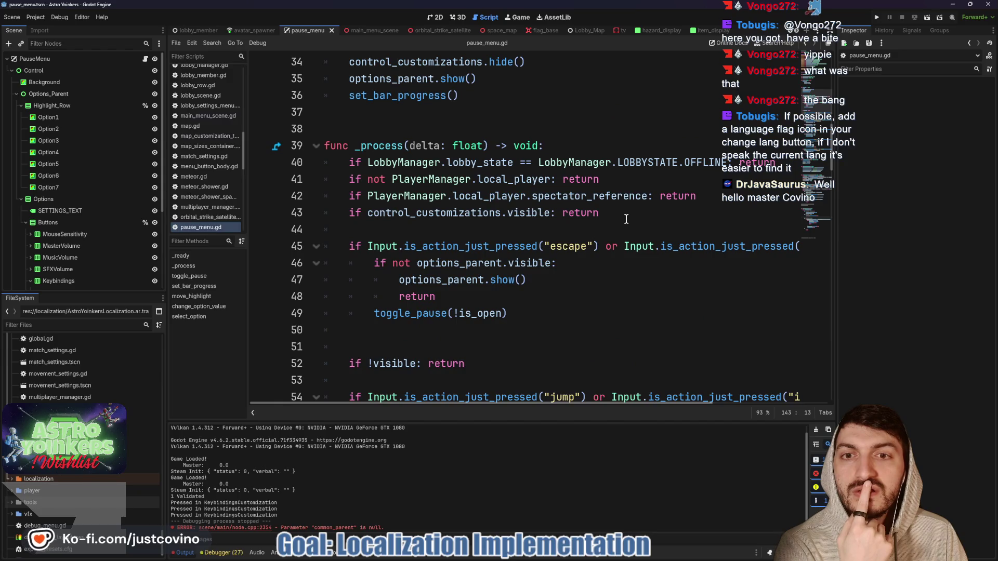
{"action": "scroll", "coordinate": [627, 219], "scroll_direction": "down", "scroll_amount": 20}
{"action": "scroll", "coordinate": [626, 218], "scroll_direction": "down", "scroll_amount": 12}
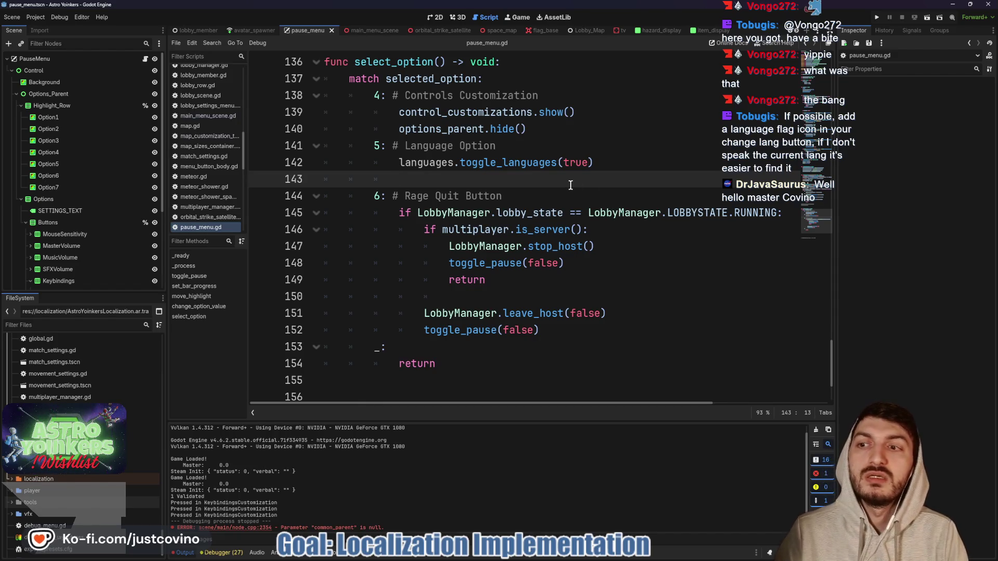
Add a set_process(false) call in pause_menu.gd and save.
{"action": "type", "text": "pr"}
{"action": "key", "text": "BackSpace"}
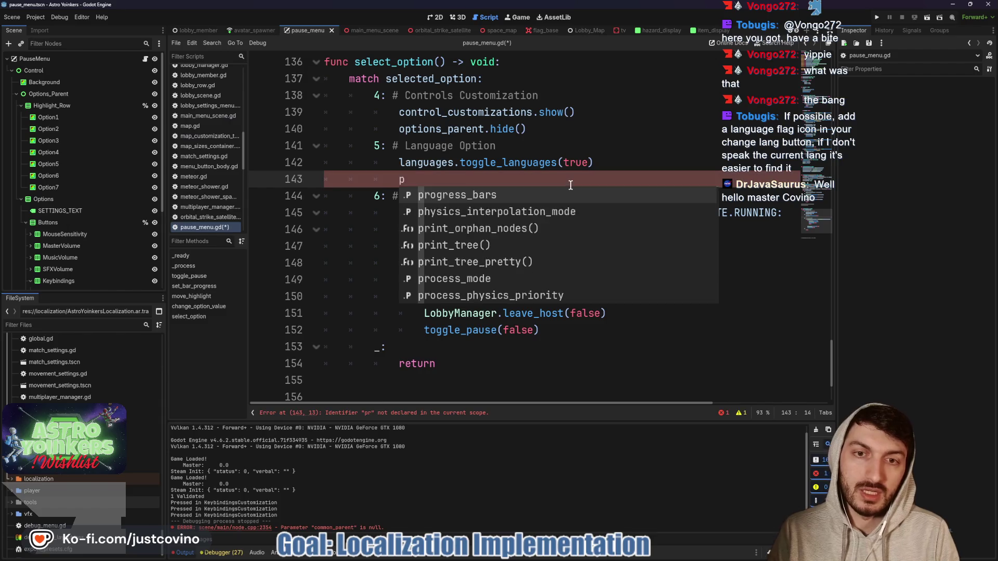
{"action": "key", "text": "BackSpace"}
{"action": "type", "text": "set_proce"}
{"action": "key", "text": "Return"}
{"action": "type", "text": "false)"}
{"action": "key", "text": "ctrl+s"}
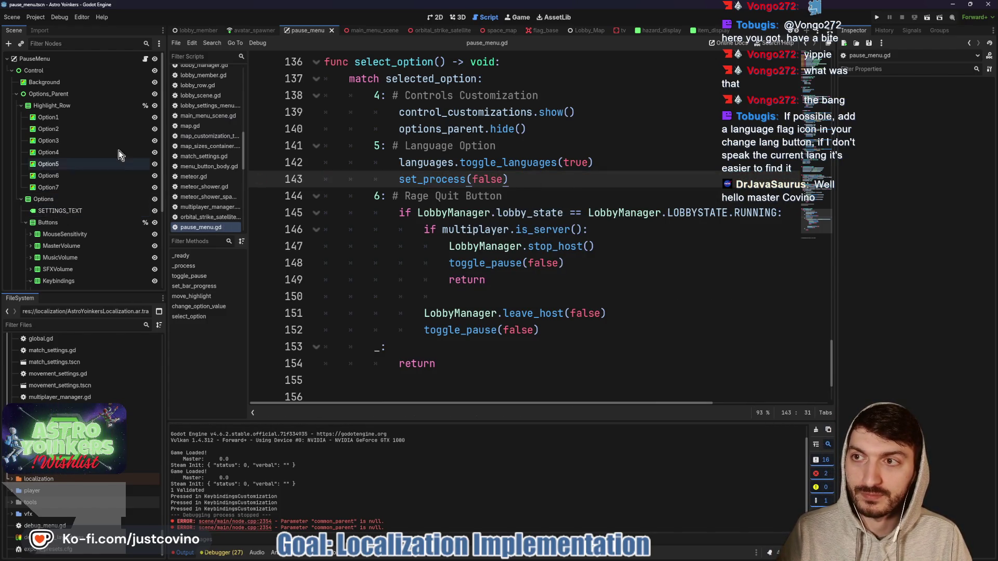
In languages_menu.gd, add an exported pause_menu reference by dragging in the PauseMenu node.
{"action": "scroll", "coordinate": [111, 223], "scroll_direction": "down", "scroll_amount": 3}
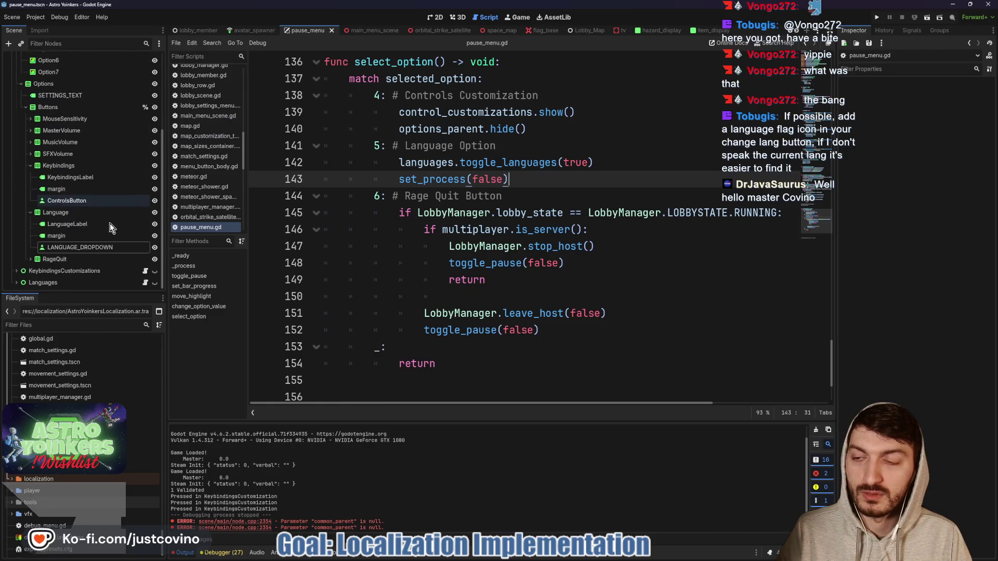
{"action": "left_click", "coordinate": [145, 282]}
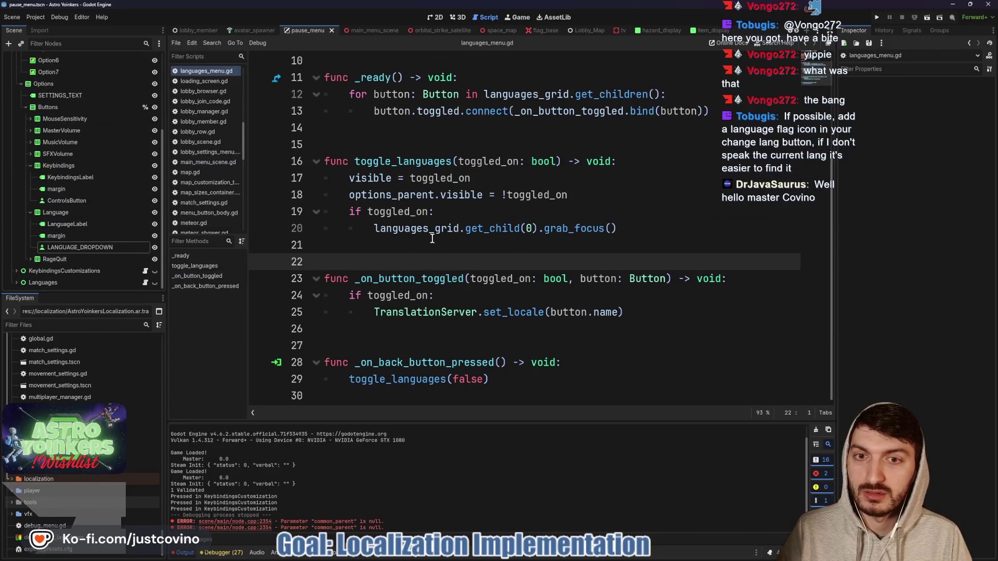
{"action": "left_click", "coordinate": [432, 238]}
{"action": "left_click", "coordinate": [589, 195]}
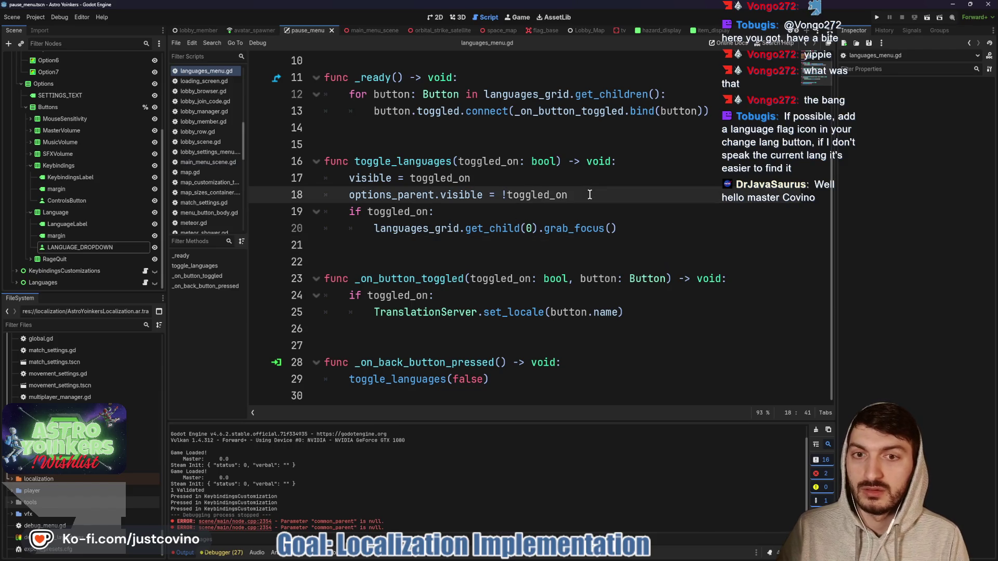
{"action": "key", "text": "Return"}
{"action": "scroll", "coordinate": [59, 183], "scroll_direction": "up", "scroll_amount": 5}
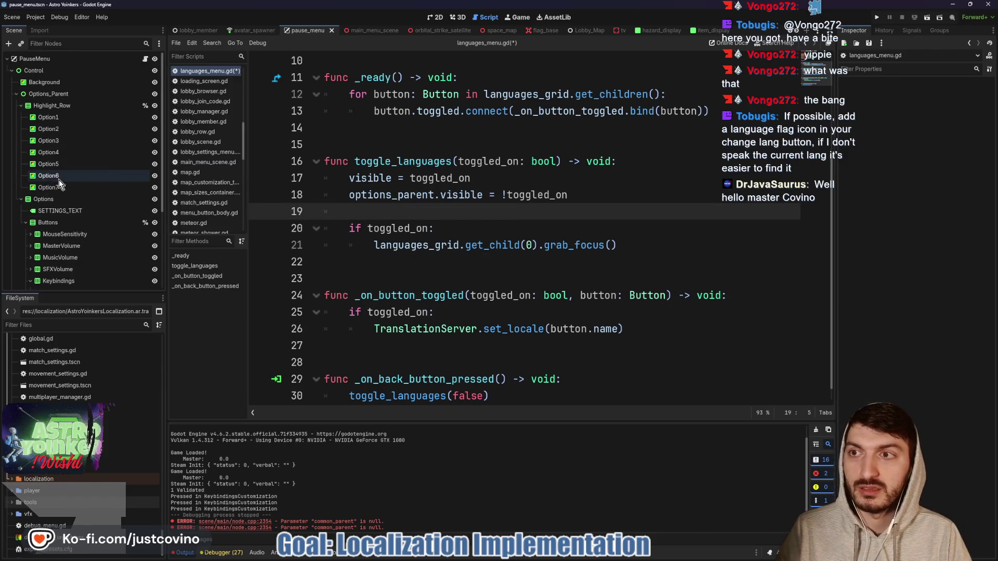
{"action": "scroll", "coordinate": [445, 171], "scroll_direction": "up", "scroll_amount": 3}
{"action": "left_click_drag", "start_coordinate": [65, 58], "coordinate": [360, 182]}
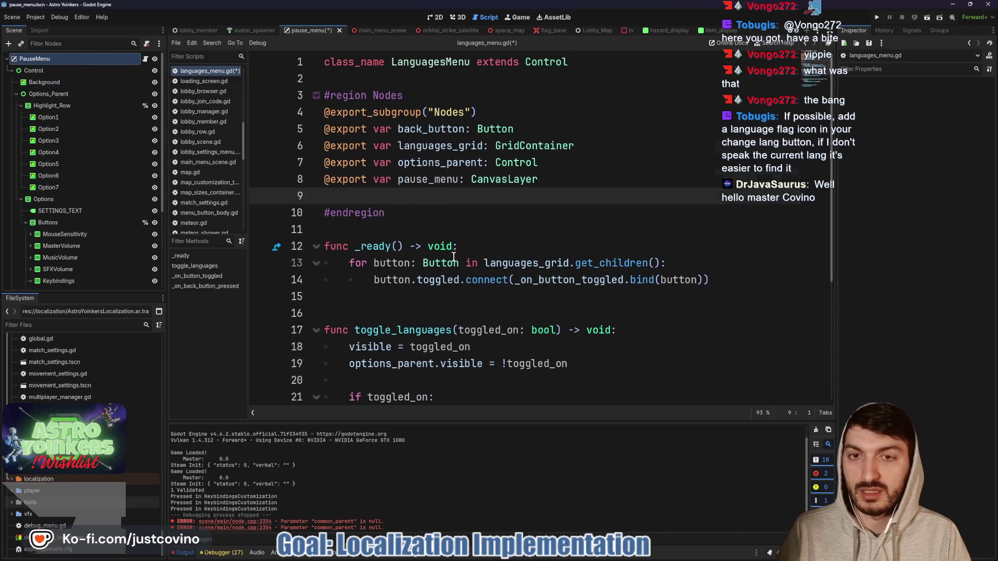
Add pause_menu.set_process(!toggled_on) to toggle_languages and save the script.
{"action": "scroll", "coordinate": [454, 256], "scroll_direction": "down", "scroll_amount": 4}
{"action": "left_click", "coordinate": [380, 196]}
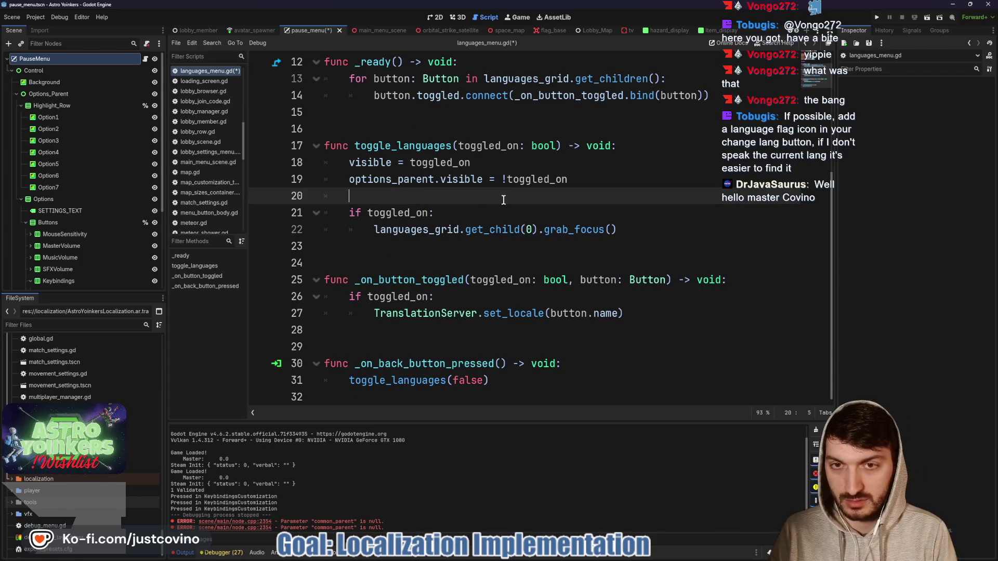
{"action": "type", "text": "pa"}
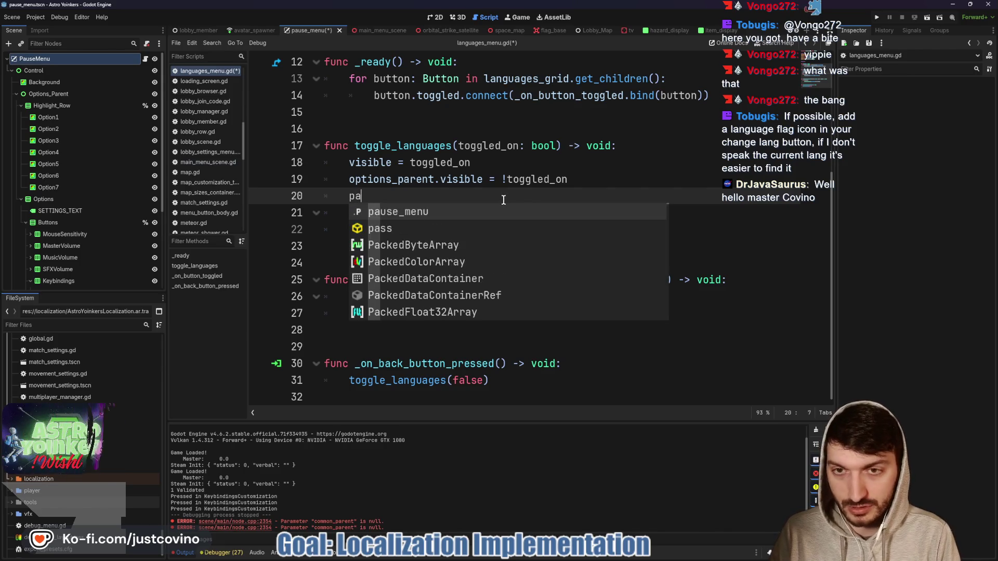
{"action": "key", "text": "Return"}
{"action": "type", "text": ".se"}
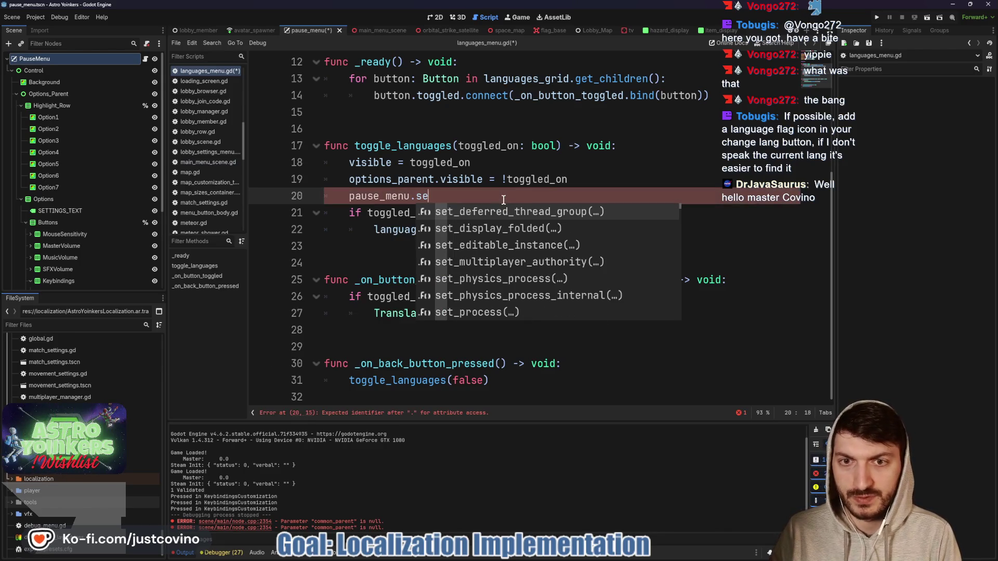
{"action": "type", "text": "t_proce"}
{"action": "key", "text": "Return"}
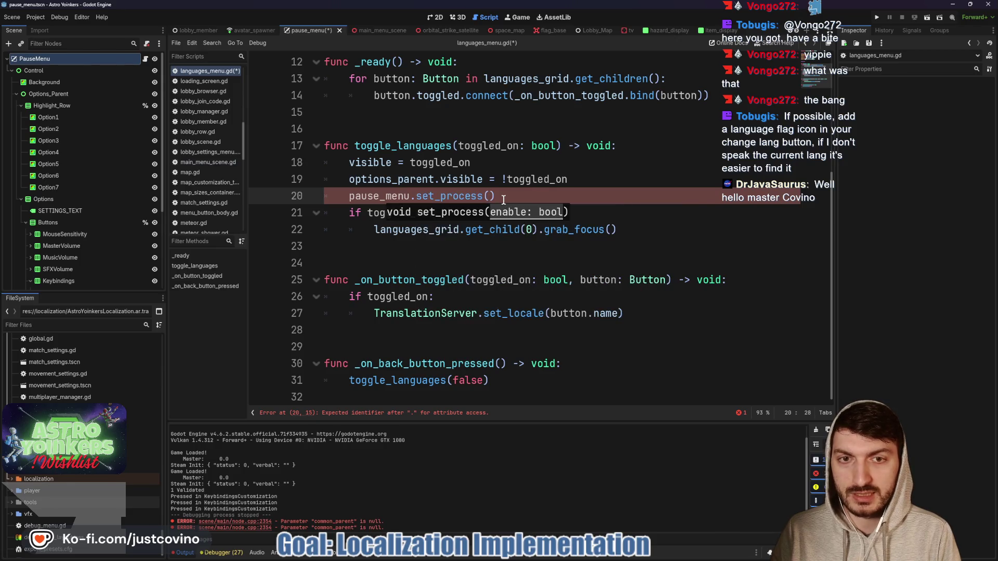
{"action": "type", "text": "!toggl"}
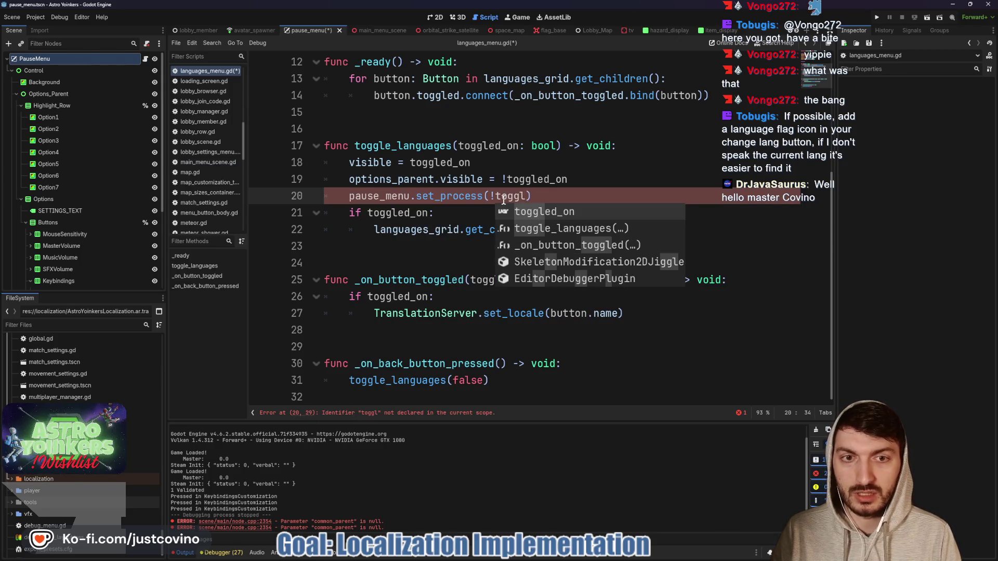
{"action": "key", "text": "Return"}
{"action": "key", "text": "End"}
{"action": "key", "text": "ctrl+s"}
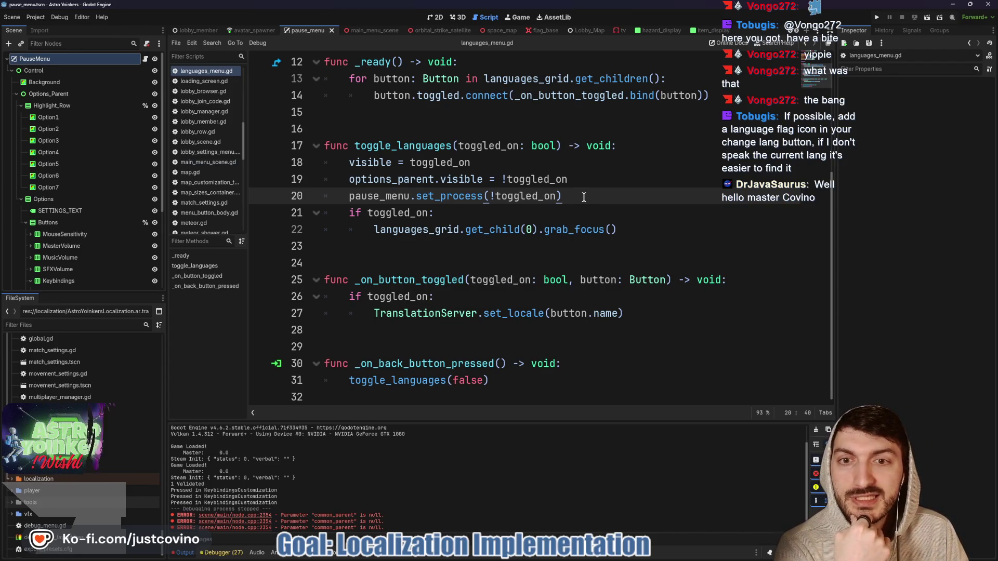
Delete the old set_process(false) line from pause_menu.gd and run the game.
{"action": "left_click", "coordinate": [145, 62]}
{"action": "left_click_drag", "start_coordinate": [509, 179], "coordinate": [320, 179]}
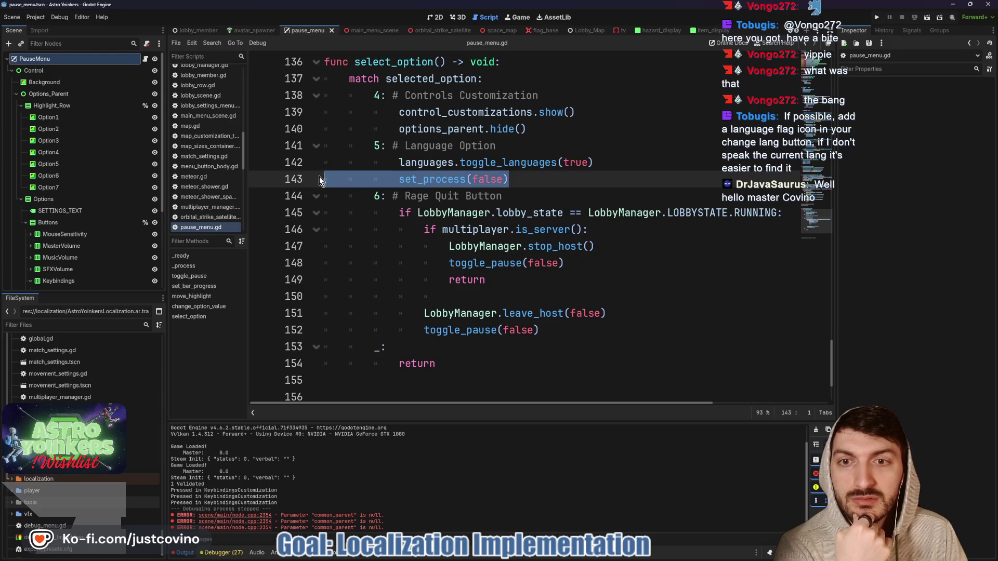
{"action": "key", "text": "BackSpace"}
{"action": "key", "text": "BackSpace"}
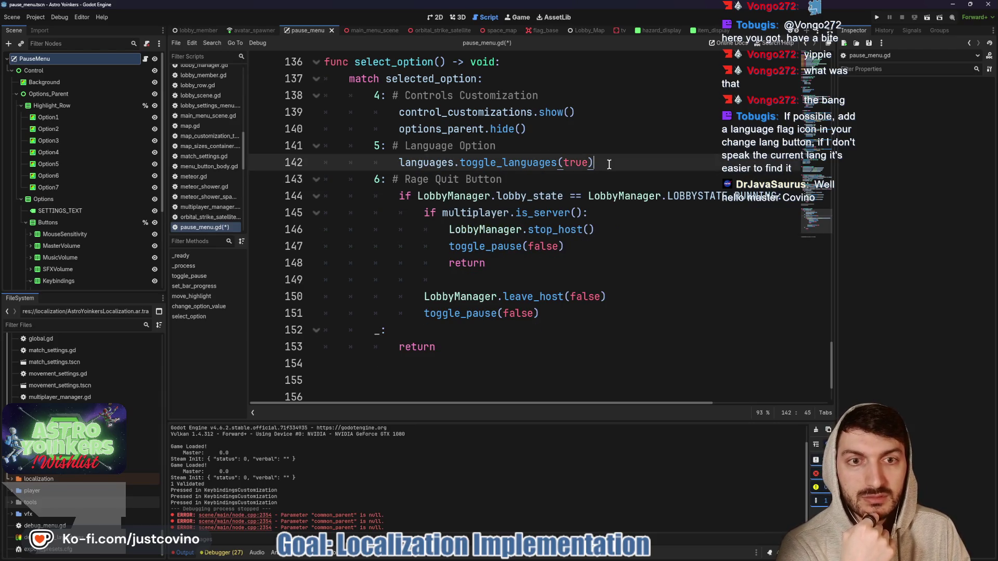
{"action": "left_click", "coordinate": [876, 17]}
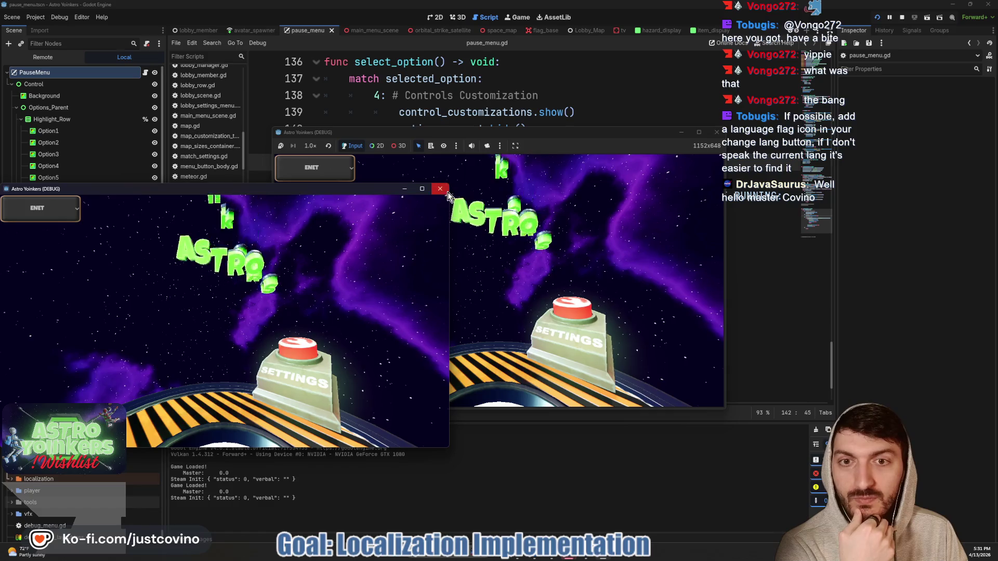
Close the extra game window and host a lobby with the chosen lobby type.
{"action": "left_click", "coordinate": [446, 191]}
{"action": "left_click", "coordinate": [356, 223]}
{"action": "left_click", "coordinate": [488, 239]}
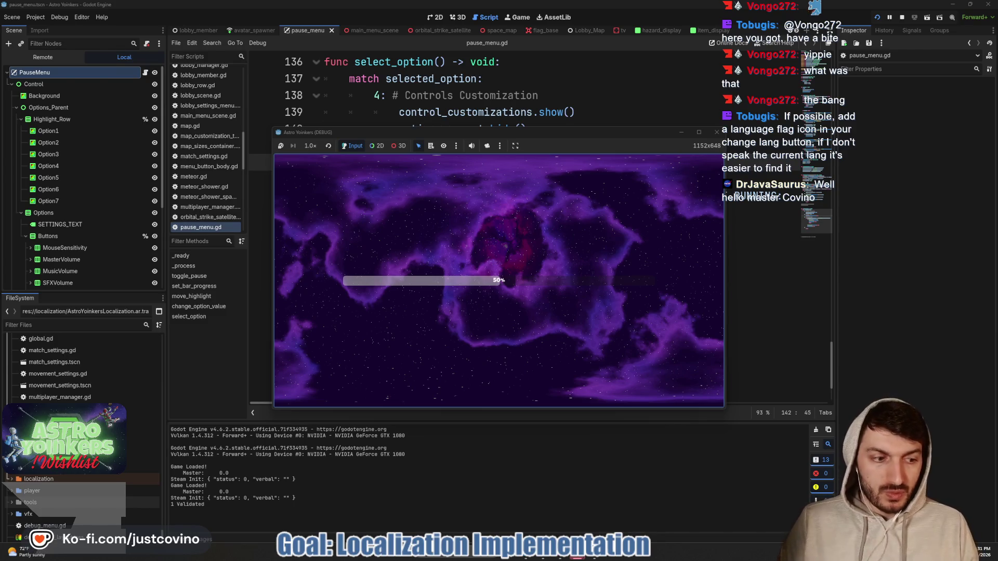
Open the pause menu and bring up the Languages grid from the Language row.
{"action": "key", "text": "Escape"}
{"action": "key", "text": "Down"}
{"action": "key", "text": "Down"}
{"action": "key", "text": "Down"}
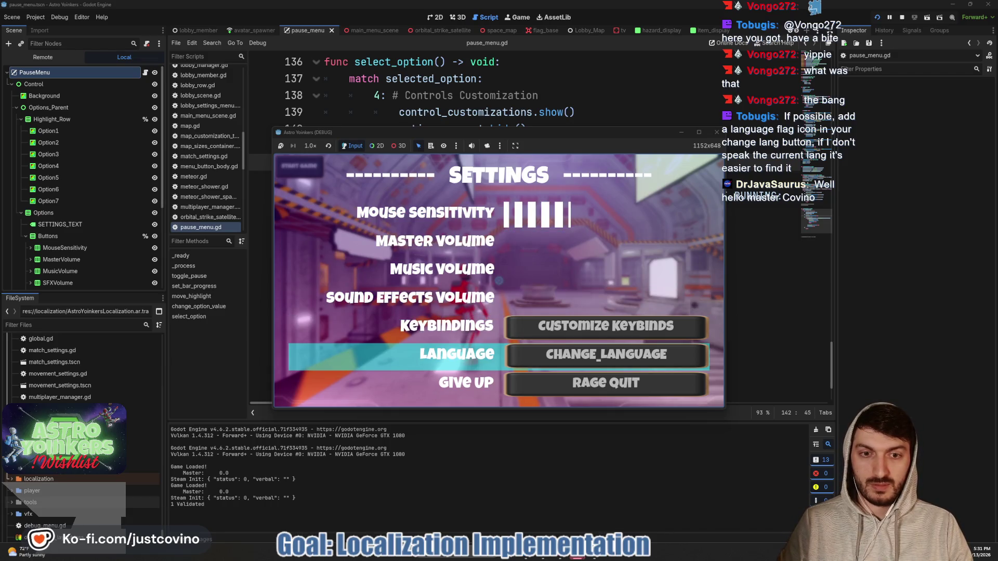
{"action": "key", "text": "Return"}
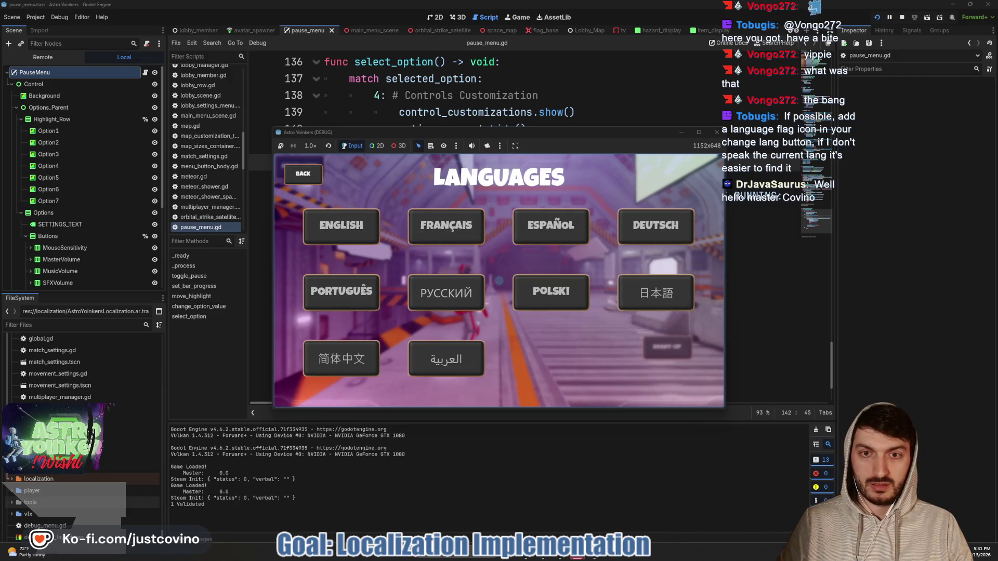
{"action": "key", "text": "Escape"}
{"action": "key", "text": "Up"}
{"action": "key", "text": "Up"}
{"action": "key", "text": "Up"}
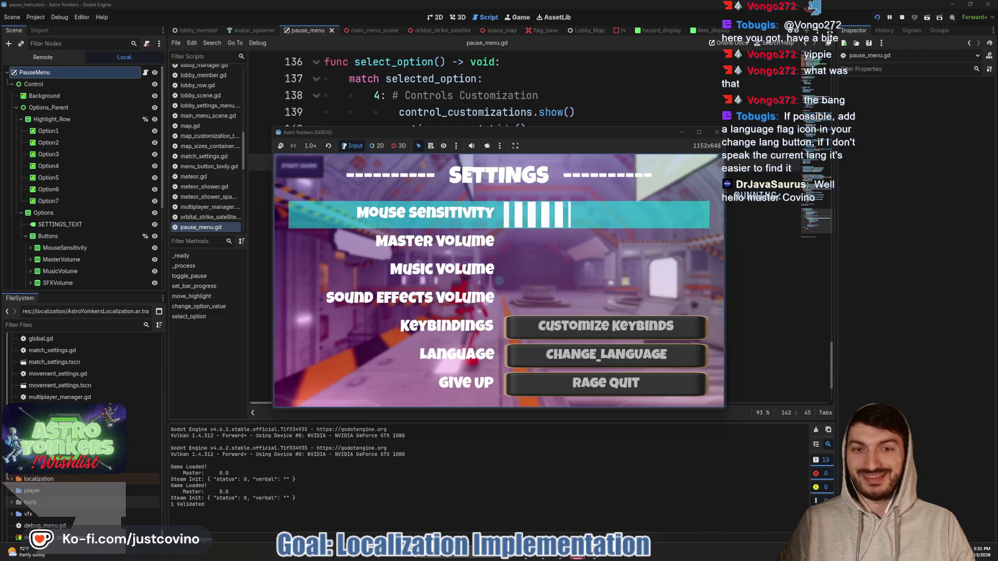
{"action": "key", "text": "Down"}
{"action": "key", "text": "Down"}
{"action": "key", "text": "Down"}
{"action": "key", "text": "Return"}
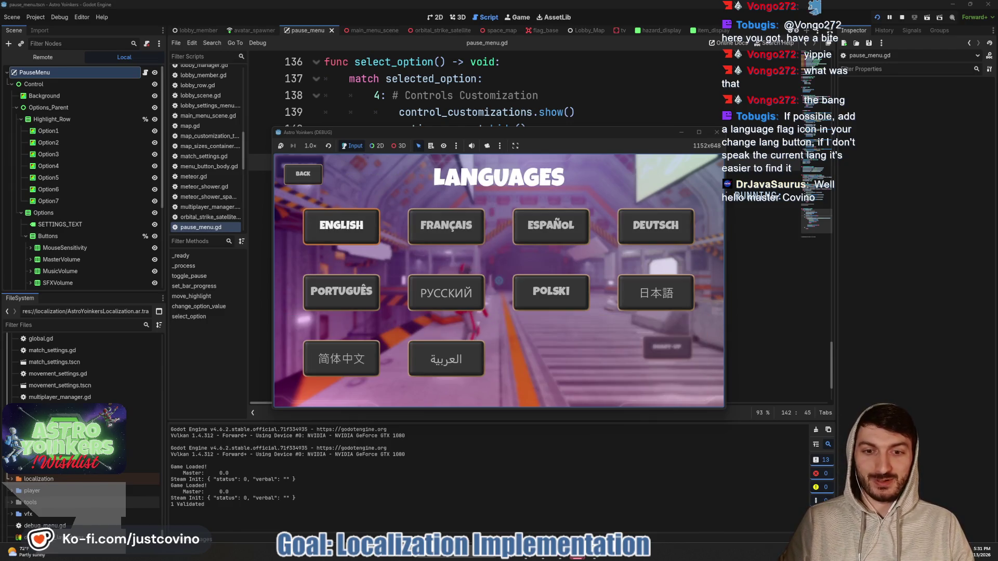
Navigate the languages grid, select РУССКИЙ, and return to Settings to see the Russian labels.
{"action": "key", "text": "Right"}
{"action": "key", "text": "Down"}
{"action": "key", "text": "Down"}
{"action": "key", "text": "Up"}
{"action": "key", "text": "Left"}
{"action": "key", "text": "Up"}
{"action": "key", "text": "Right"}
{"action": "key", "text": "Right"}
{"action": "key", "text": "Down"}
{"action": "key", "text": "Left"}
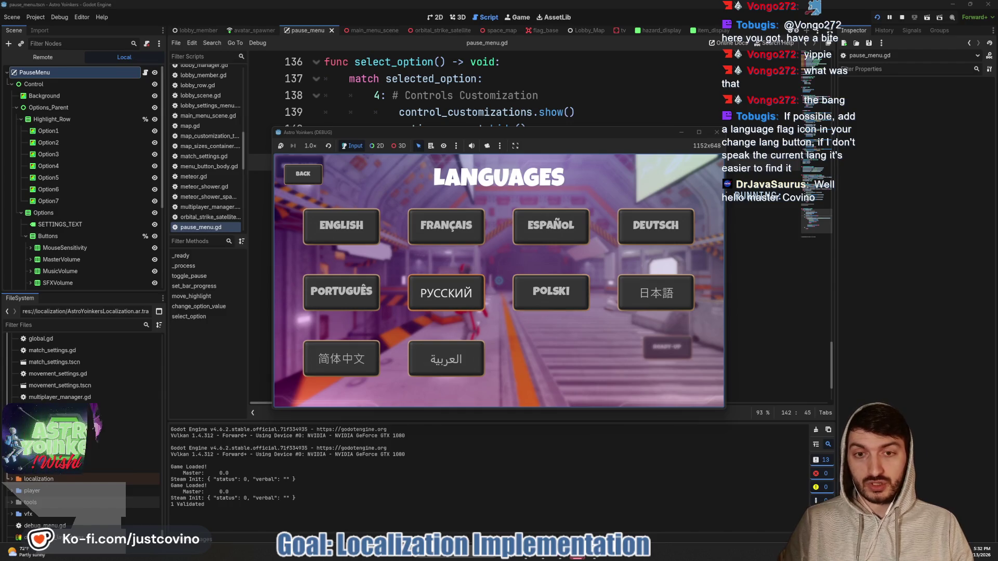
{"action": "key", "text": "Left"}
{"action": "key", "text": "Right"}
{"action": "key", "text": "Up"}
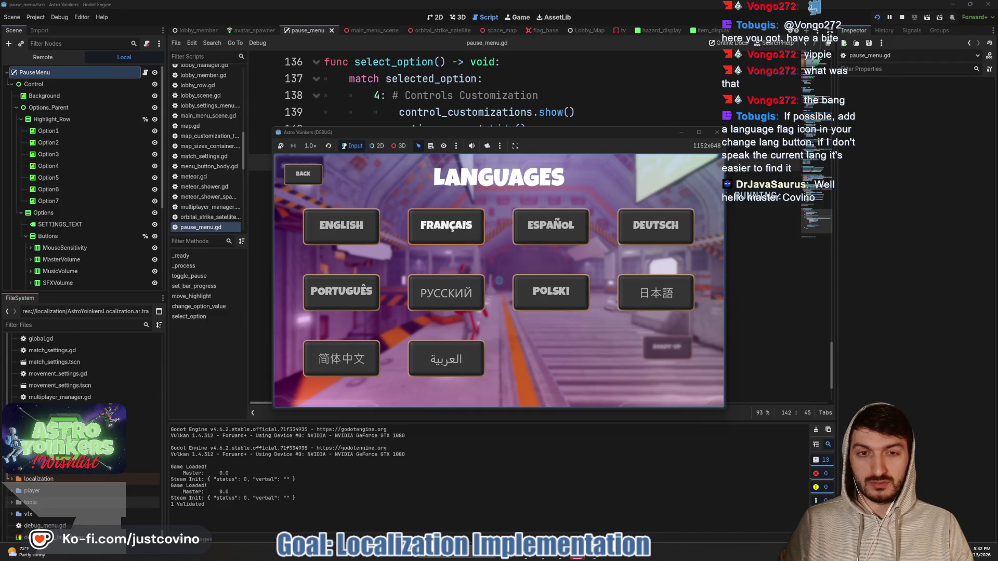
{"action": "key", "text": "Down"}
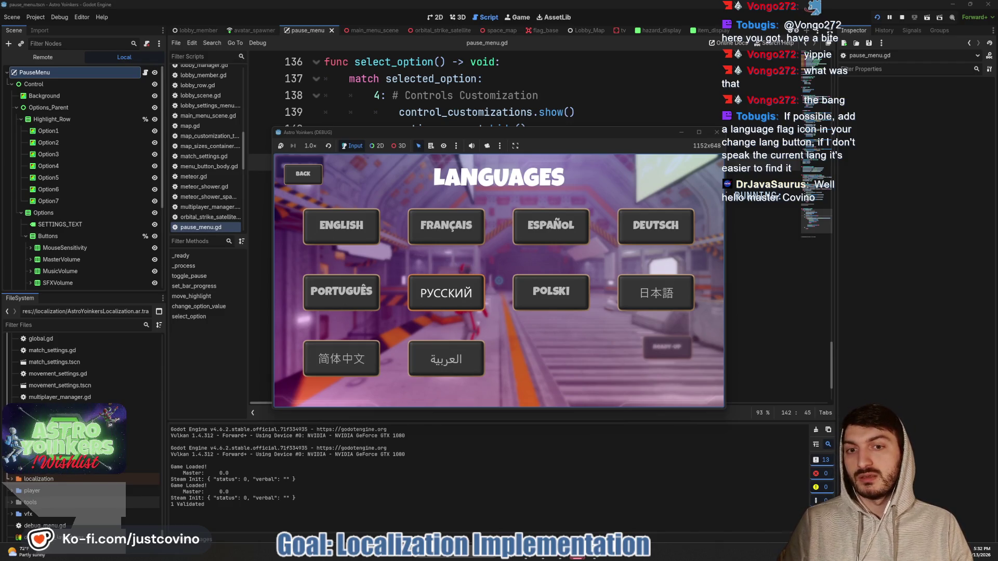
{"action": "key", "text": "Up"}
{"action": "key", "text": "Down"}
{"action": "key", "text": "Return"}
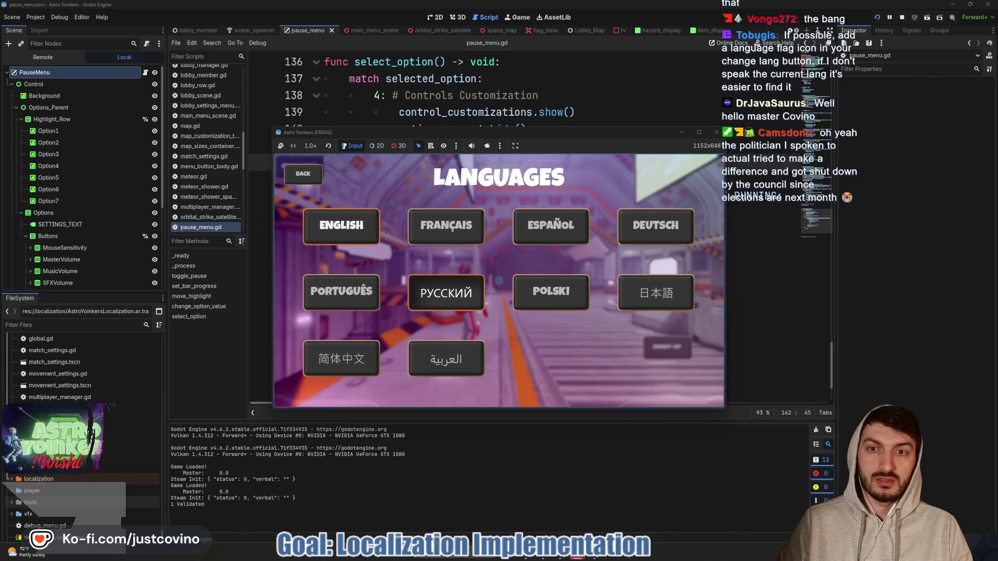
{"action": "key", "text": "Escape"}
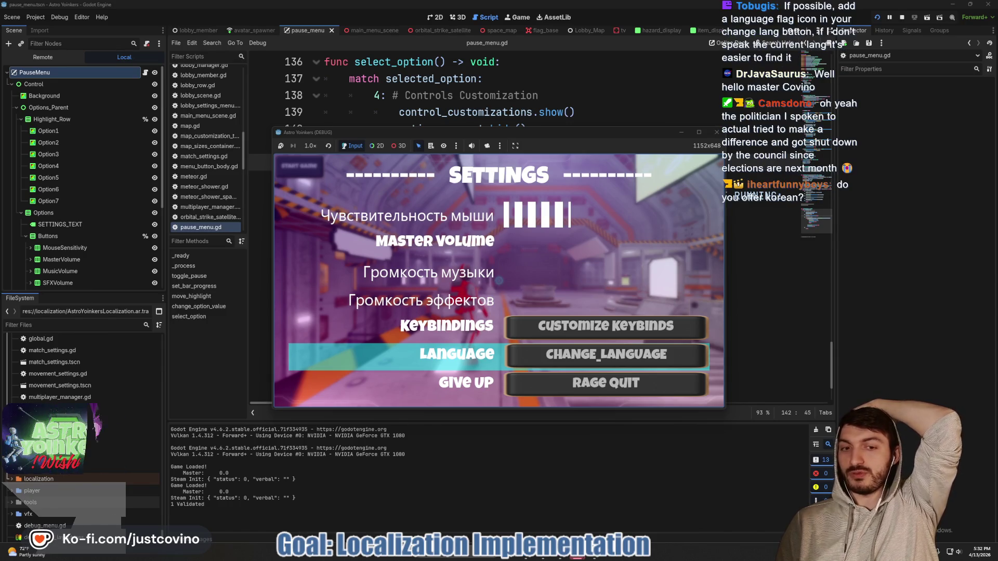
Reopen the languages grid, back out to Settings, and move the highlight up through Master Volume to Give Up.
{"action": "key", "text": "Return"}
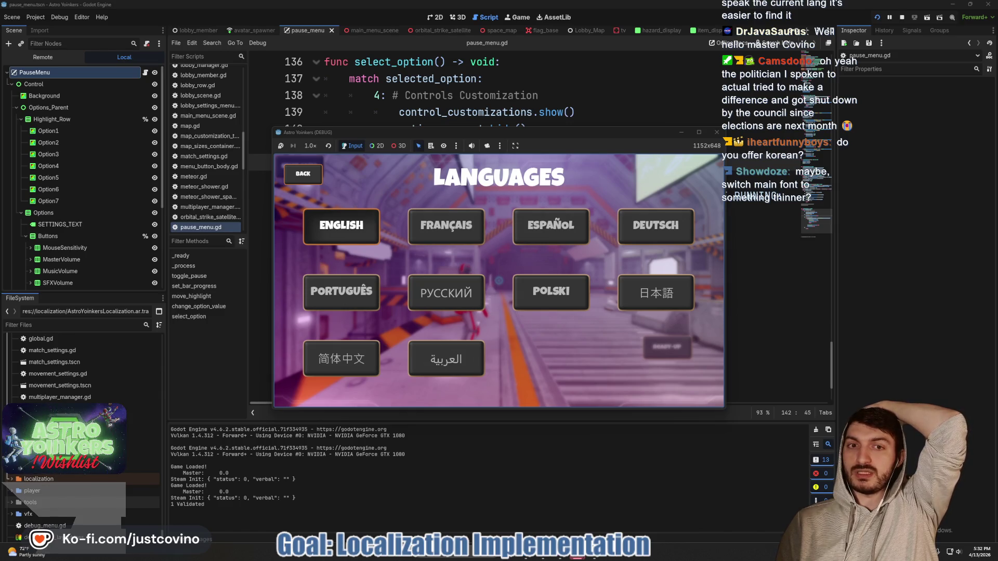
{"action": "key", "text": "Escape"}
{"action": "key", "text": "Up"}
{"action": "key", "text": "Up"}
{"action": "key", "text": "Up"}
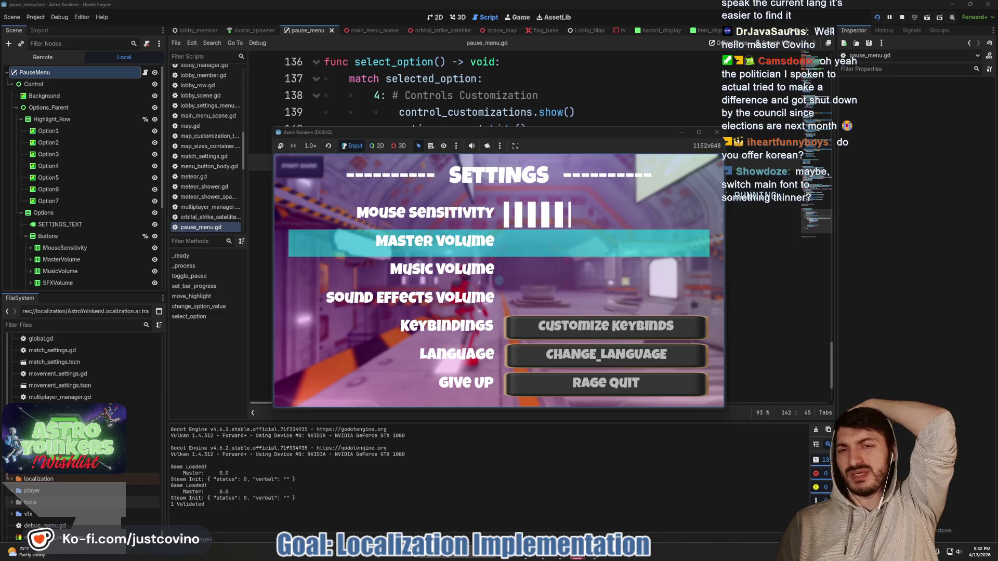
{"action": "key", "text": "Up"}
{"action": "key", "text": "Up"}
{"action": "key", "text": "Up"}
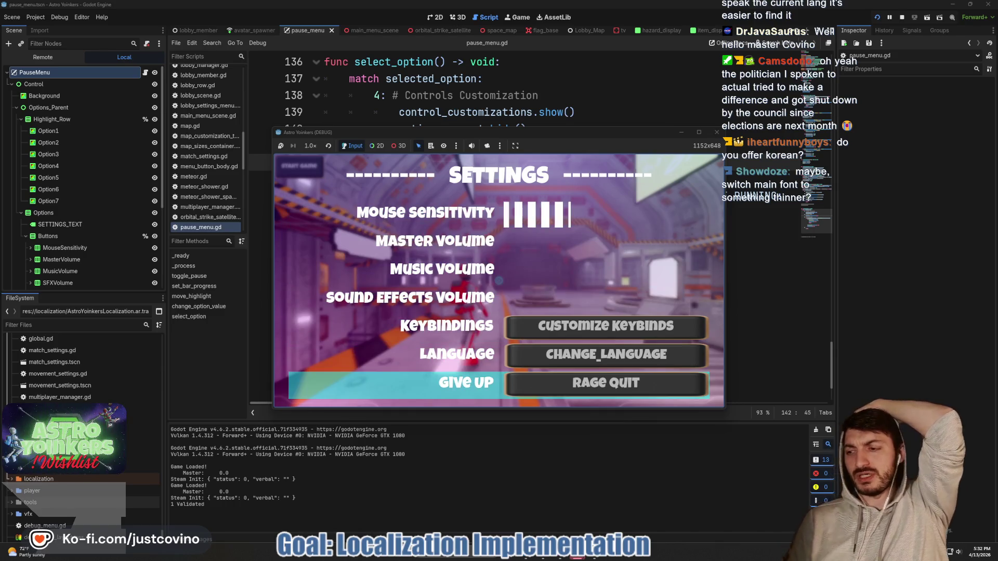
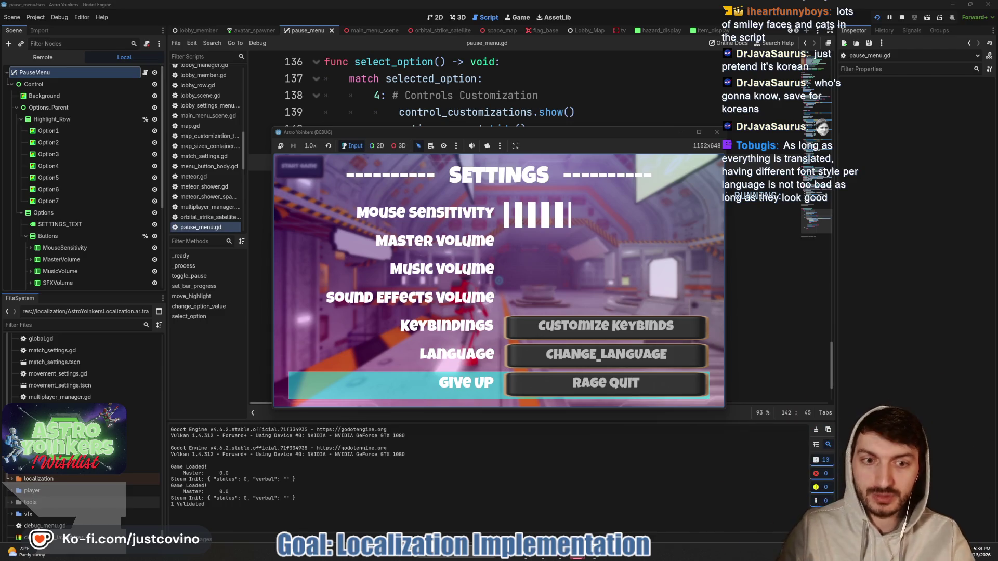
Open the in-game Languages screen, browse the grid to Português, then stop the test run.
{"action": "key", "text": "Up"}
{"action": "key", "text": "Return"}
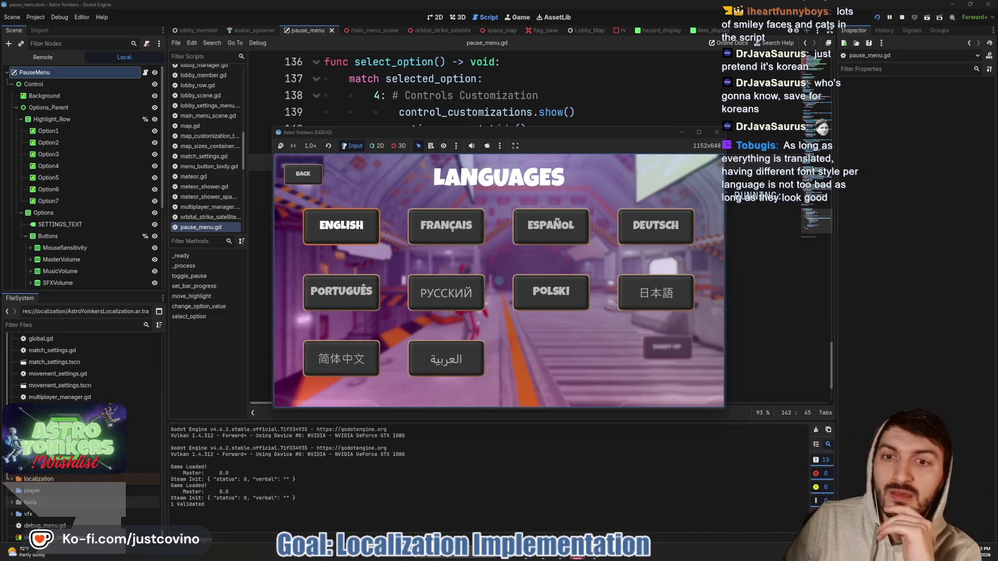
{"action": "key", "text": "Right"}
{"action": "key", "text": "Right"}
{"action": "key", "text": "Right"}
{"action": "key", "text": "Left"}
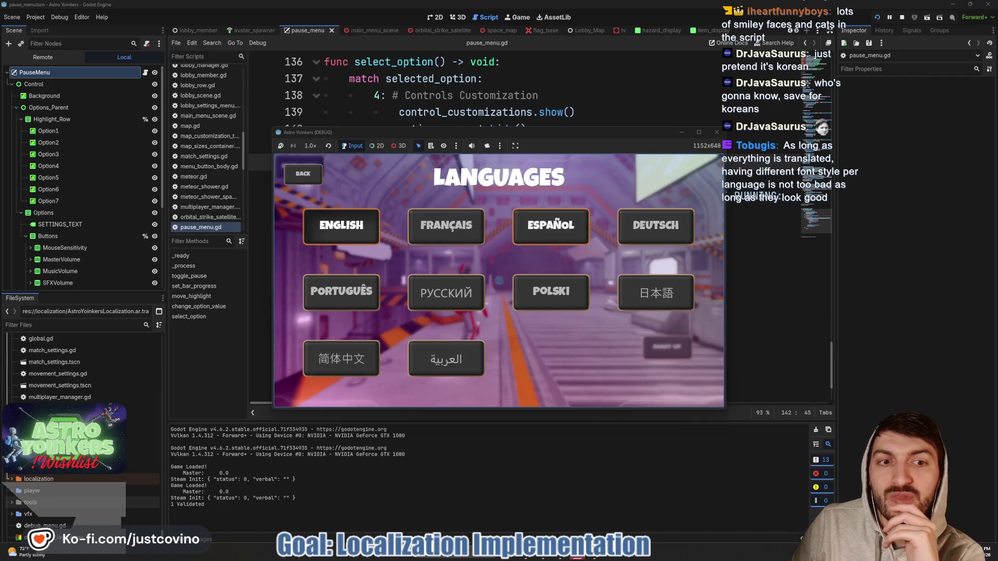
{"action": "key", "text": "Down"}
{"action": "key", "text": "Left"}
{"action": "key", "text": "Up"}
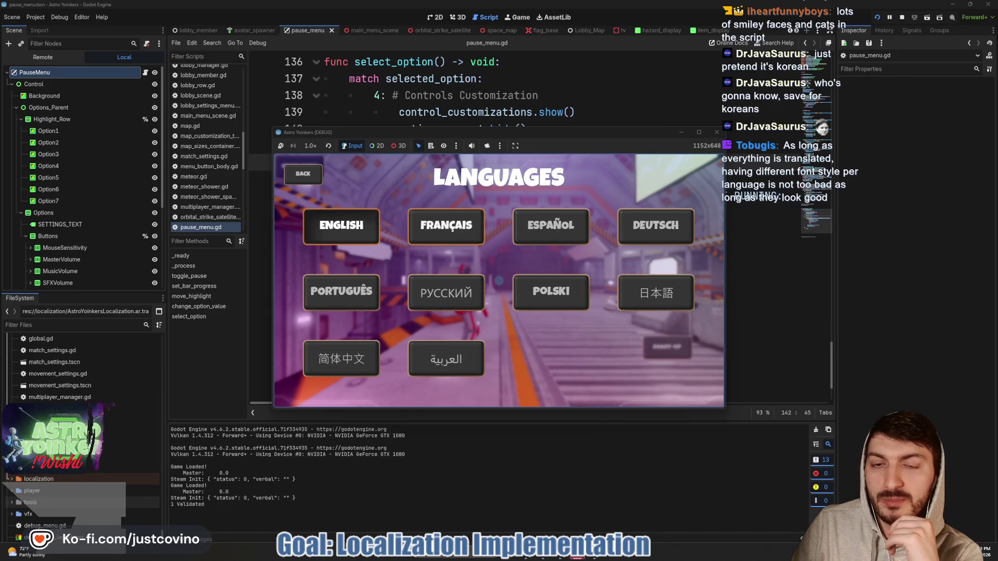
{"action": "key", "text": "Left"}
{"action": "key", "text": "Down"}
{"action": "key", "text": "F8"}
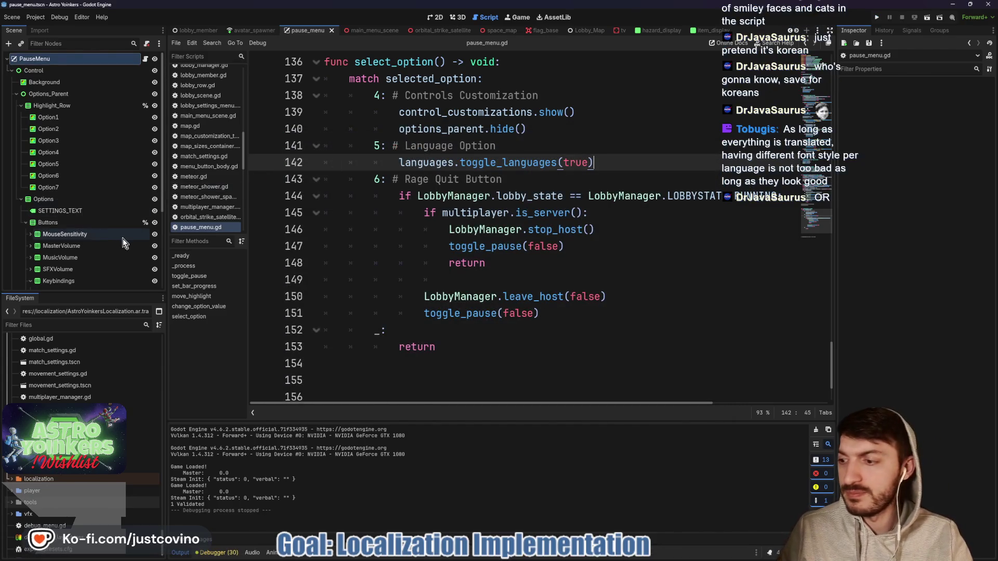
Add toggle_languages(false) under set_locale in languages_menu.gd and save the script.
{"action": "scroll", "coordinate": [127, 247], "scroll_direction": "down", "scroll_amount": 5}
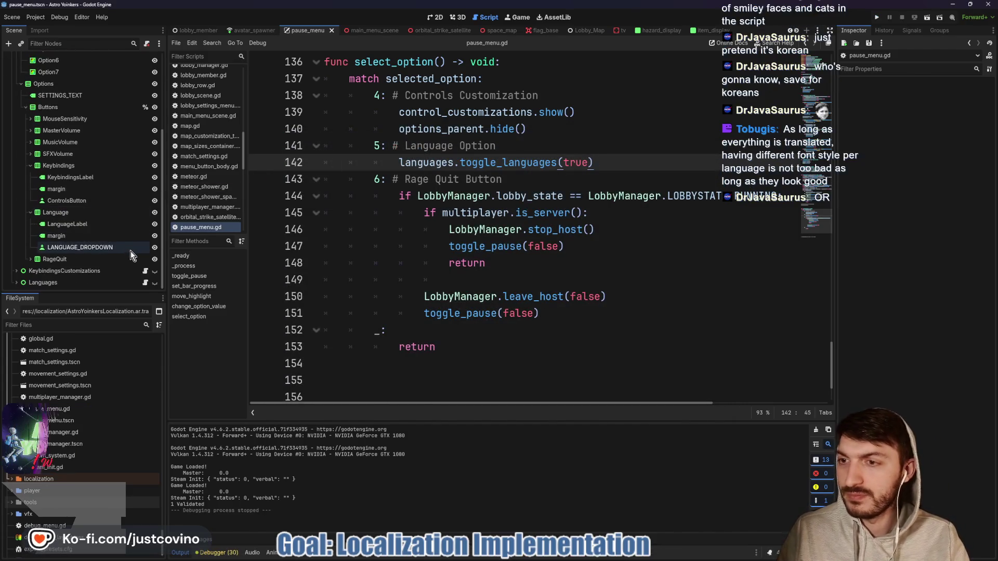
{"action": "left_click", "coordinate": [146, 283]}
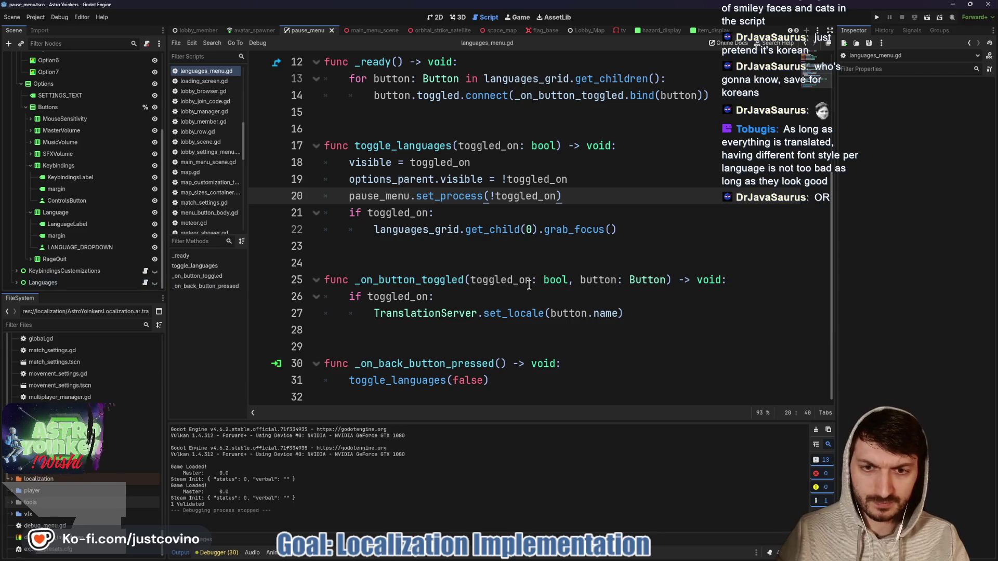
{"action": "left_click", "coordinate": [533, 328]}
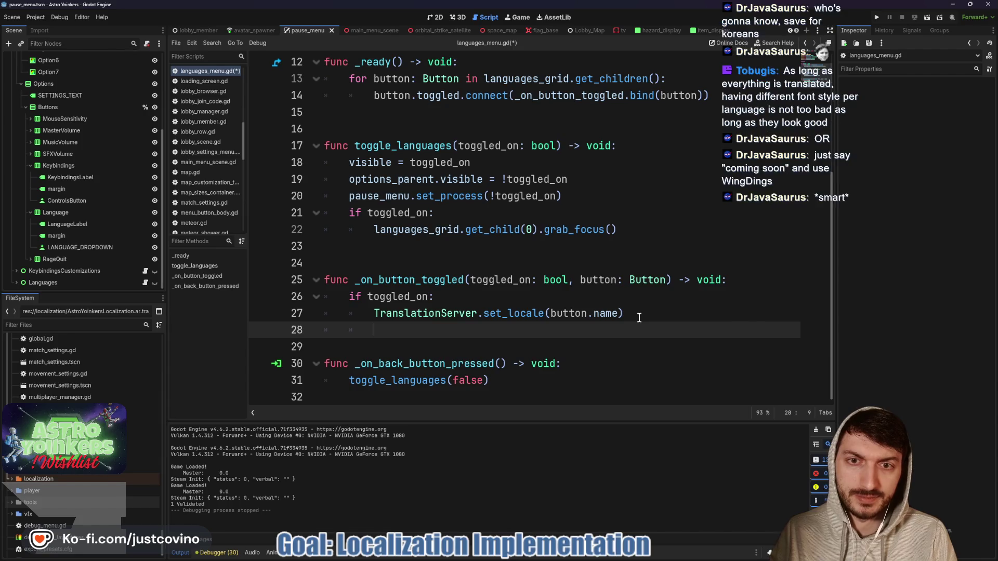
{"action": "type", "text": "toggl"}
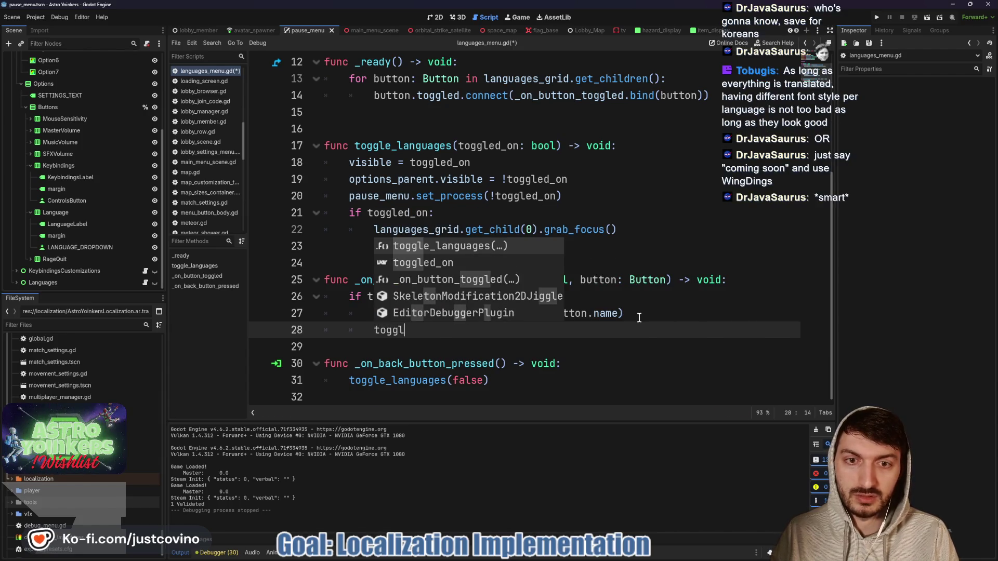
{"action": "key", "text": "Return"}
{"action": "type", "text": "false"}
{"action": "left_click", "coordinate": [636, 318]}
{"action": "key", "text": "ctrl+s"}
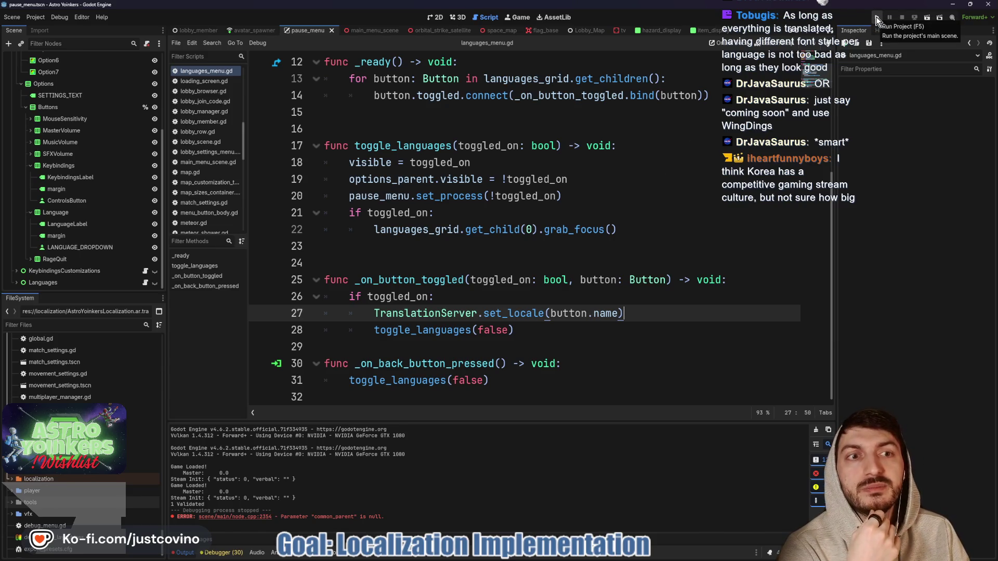
Insert a blank line before _on_back_button_pressed, save again, and run the project.
{"action": "left_click", "coordinate": [424, 354]}
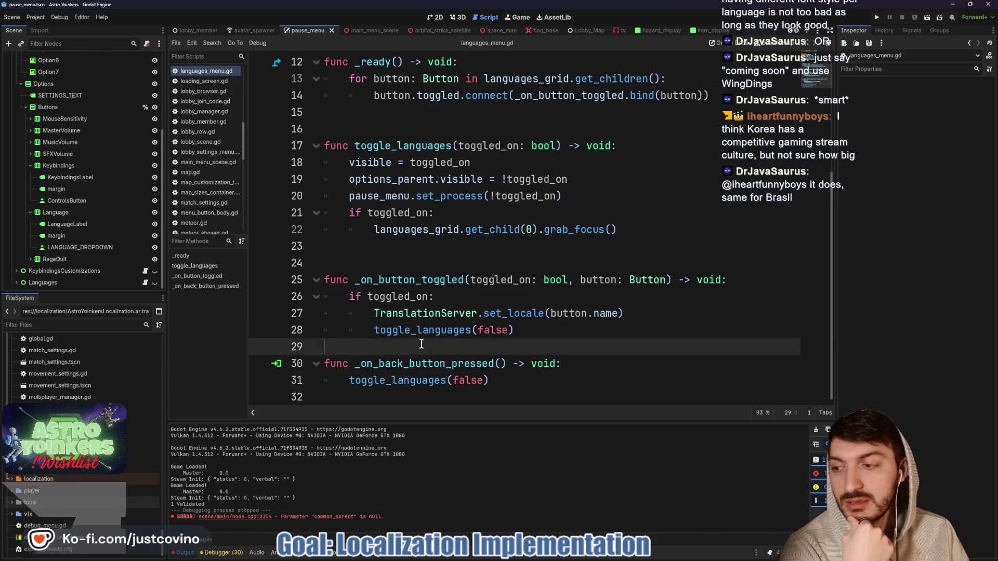
{"action": "key", "text": "Return"}
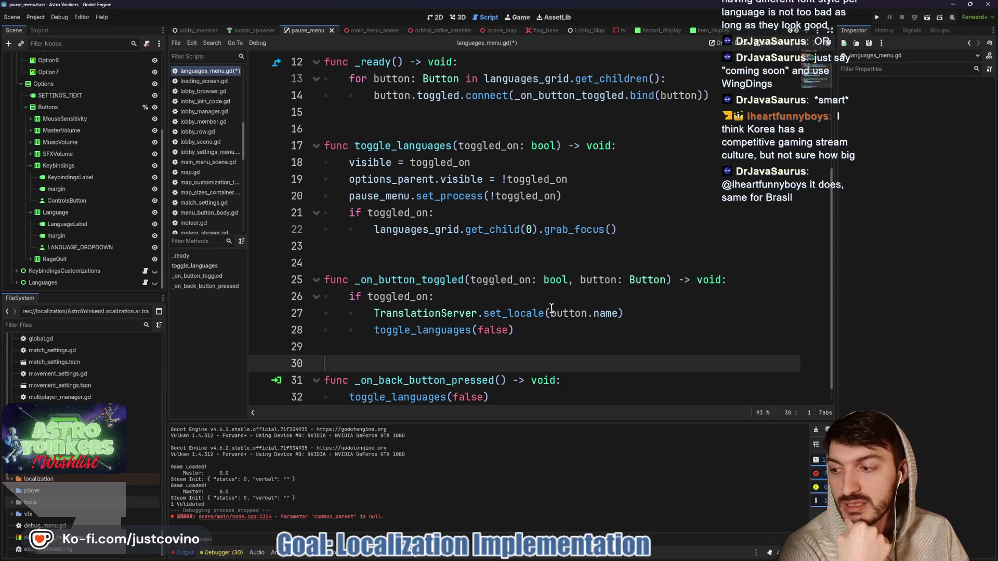
{"action": "key", "text": "ctrl+s"}
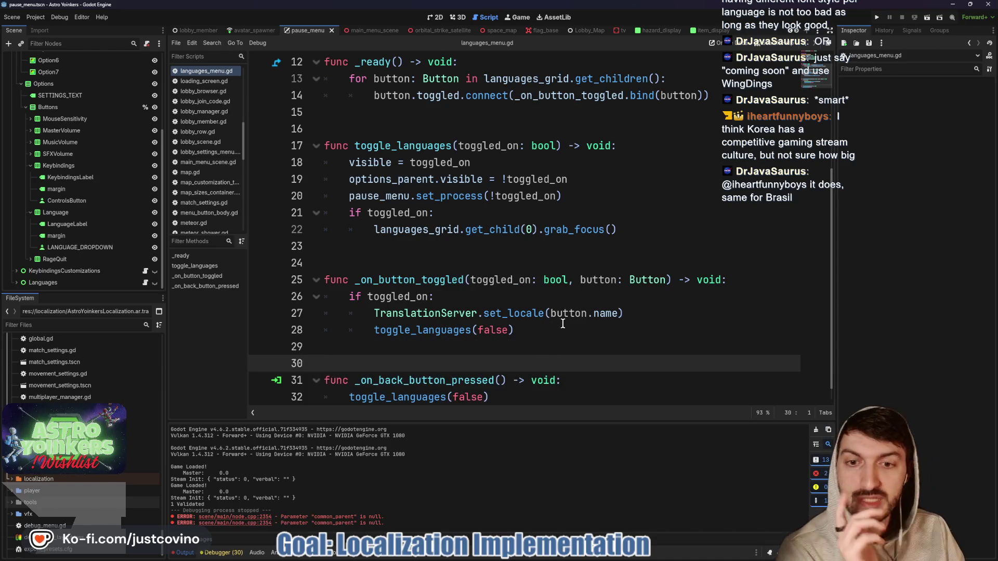
{"action": "left_click", "coordinate": [877, 15]}
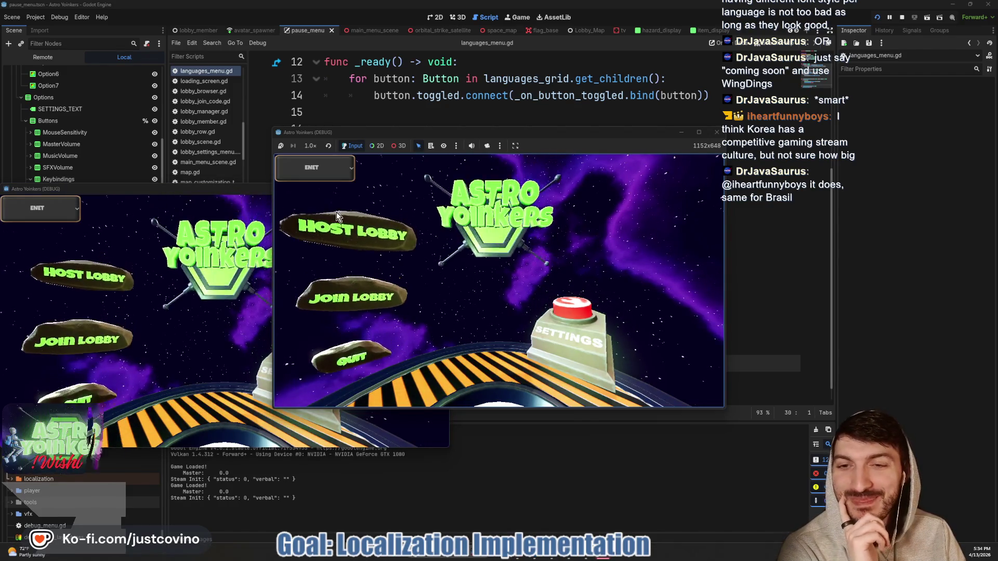
Host a private lobby, then open the pause Settings menu and move to Language.
{"action": "left_click", "coordinate": [433, 201]}
{"action": "left_click", "coordinate": [356, 239]}
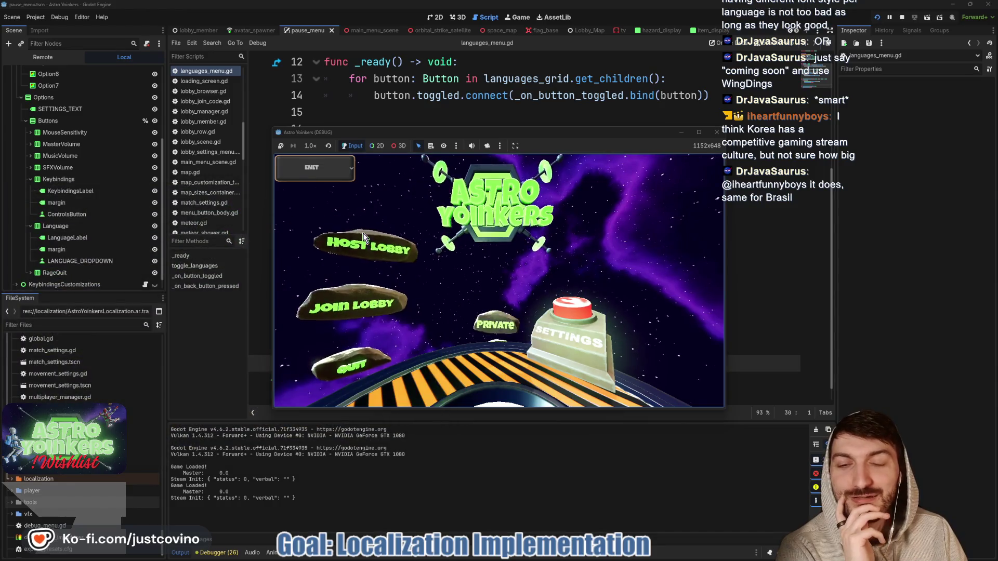
{"action": "left_click", "coordinate": [484, 229]}
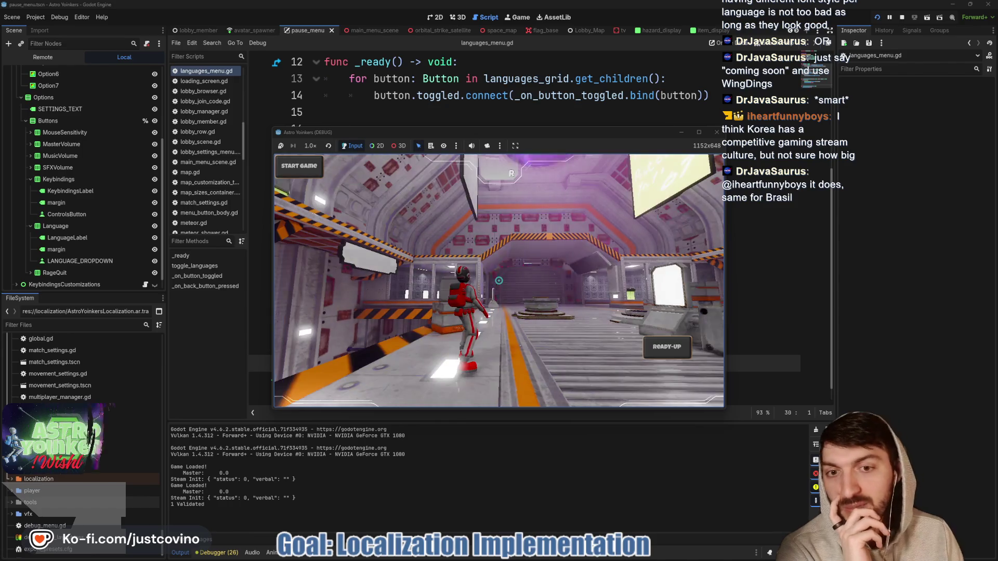
{"action": "key", "text": "Escape"}
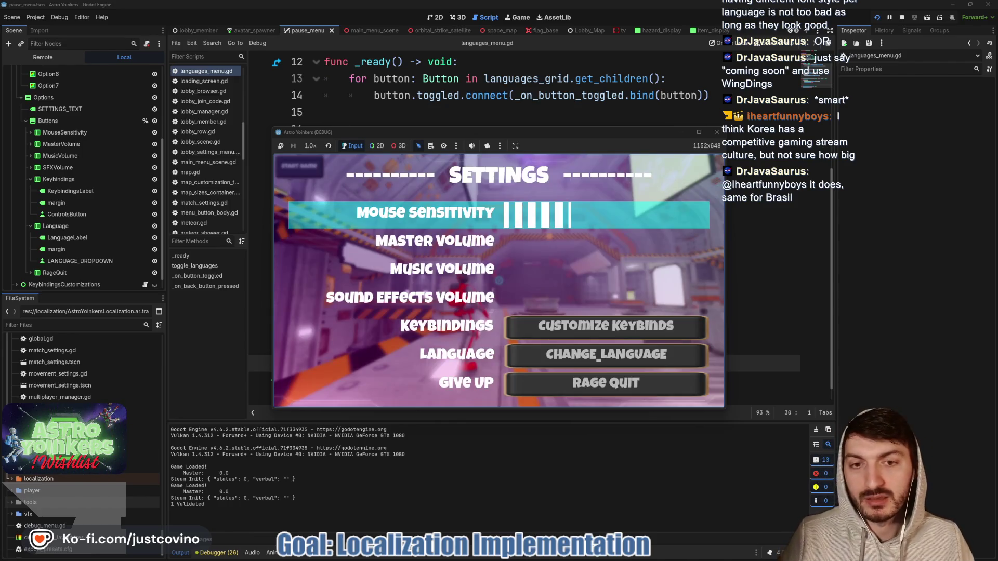
{"action": "key", "text": "Down"}
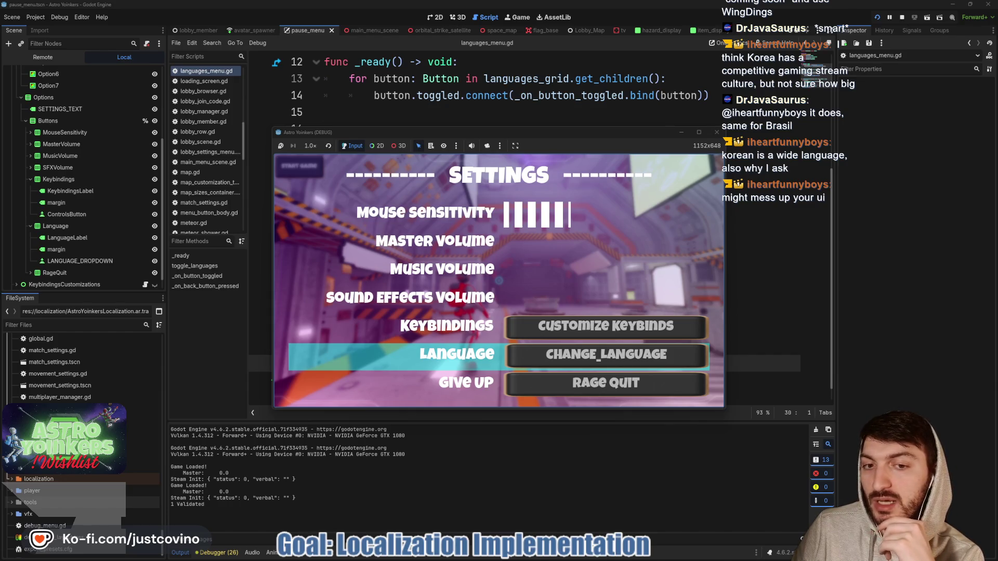
Choose Français in the language grid and check the Settings menu is translated.
{"action": "key", "text": "Return"}
{"action": "key", "text": "Right"}
{"action": "key", "text": "Return"}
{"action": "key", "text": "Up"}
{"action": "key", "text": "Up"}
{"action": "key", "text": "Up"}
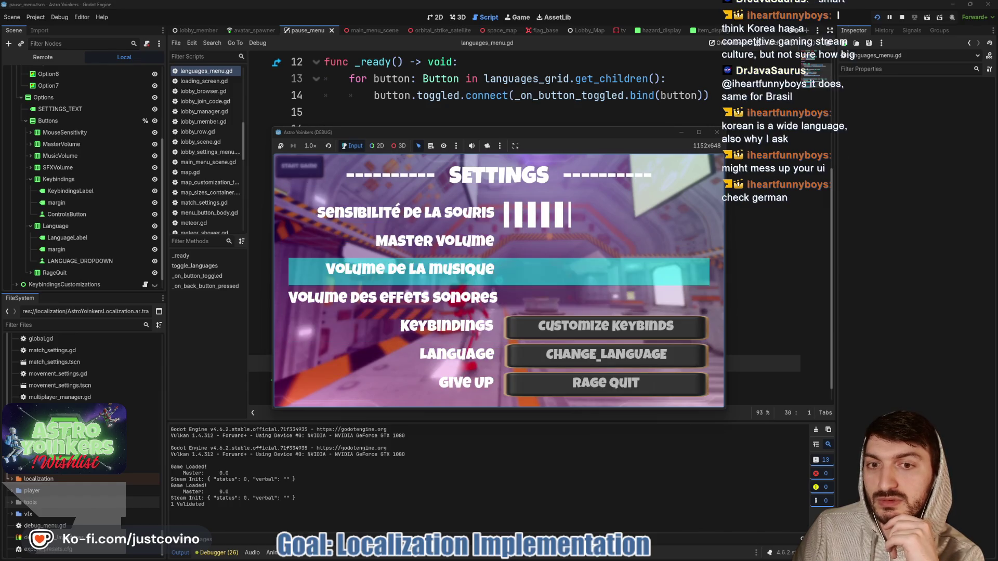
{"action": "key", "text": "Down"}
{"action": "key", "text": "Down"}
{"action": "key", "text": "Down"}
Reopen the Languages screen, confirm Français again, then close the Settings menu.
{"action": "key", "text": "Return"}
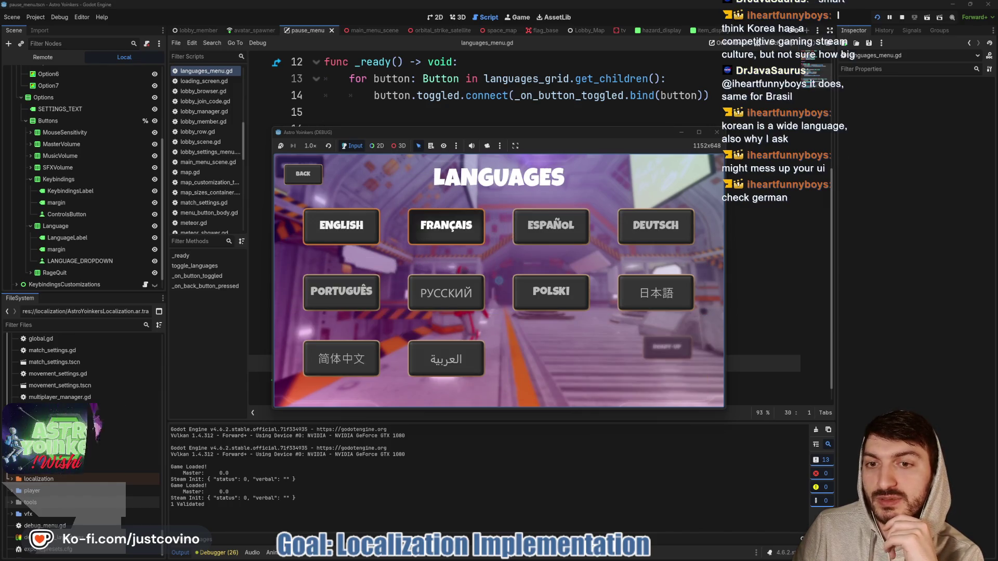
{"action": "key", "text": "Return"}
{"action": "key", "text": "Return"}
{"action": "key", "text": "Down"}
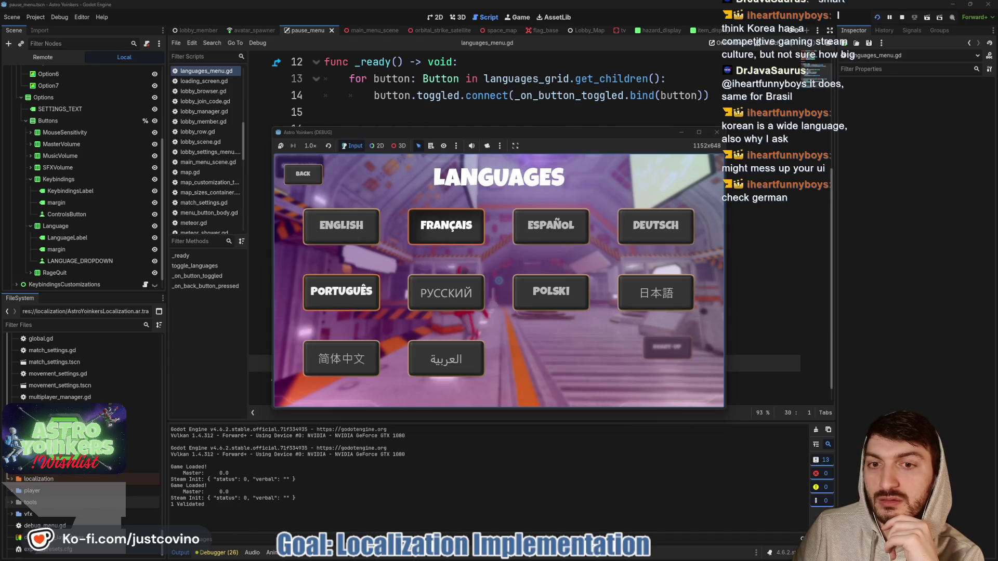
{"action": "key", "text": "Up"}
{"action": "key", "text": "Return"}
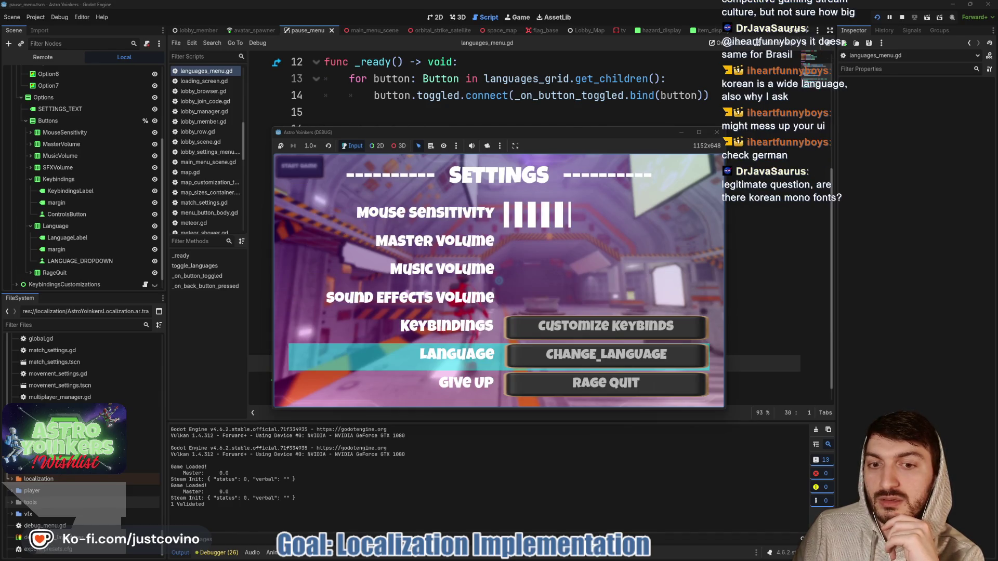
{"action": "key", "text": "Up"}
{"action": "key", "text": "Up"}
{"action": "key", "text": "Escape"}
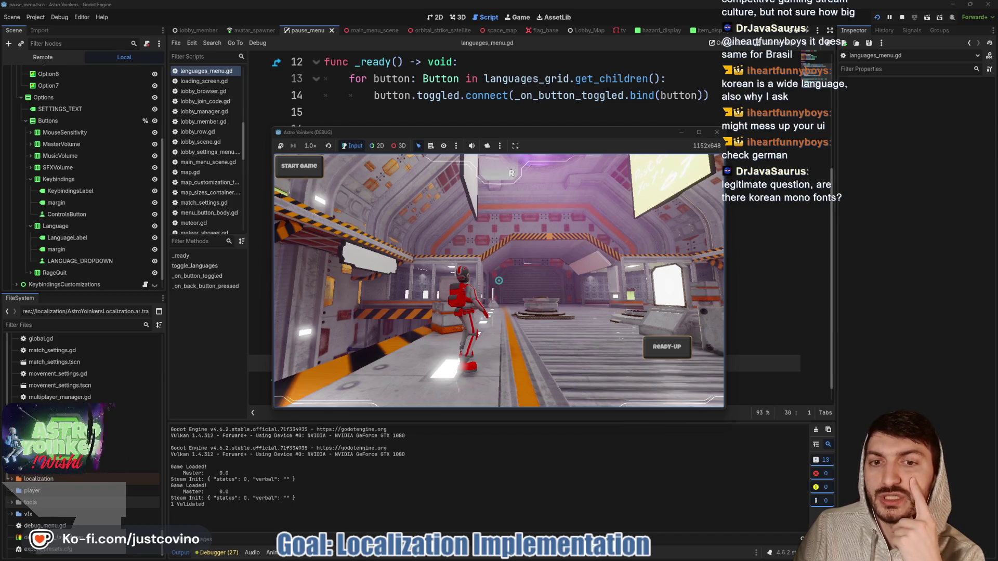
Run and jump the character through the room, then reopen Settings at the Language row.
{"action": "key", "text": "w"}
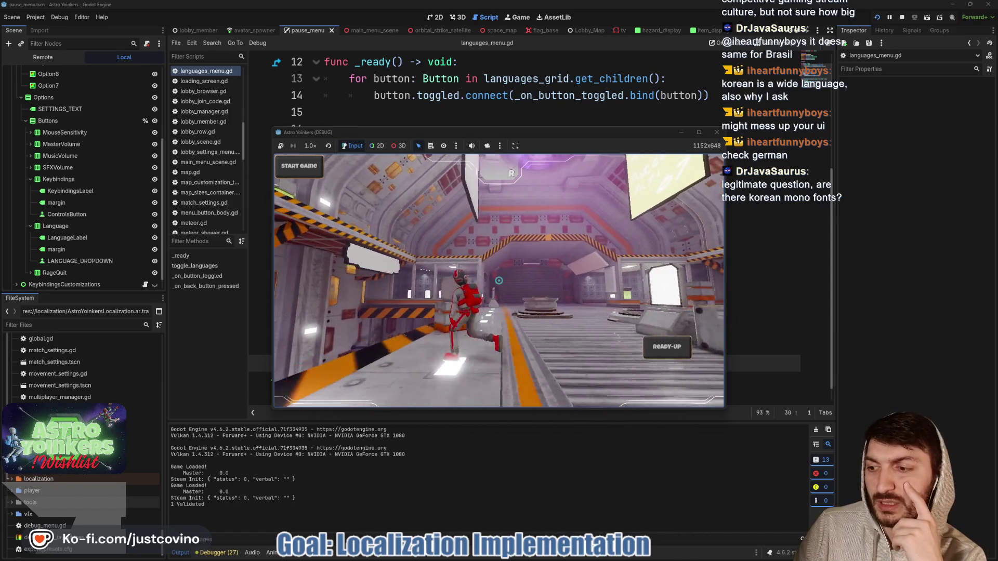
{"action": "key", "text": "space"}
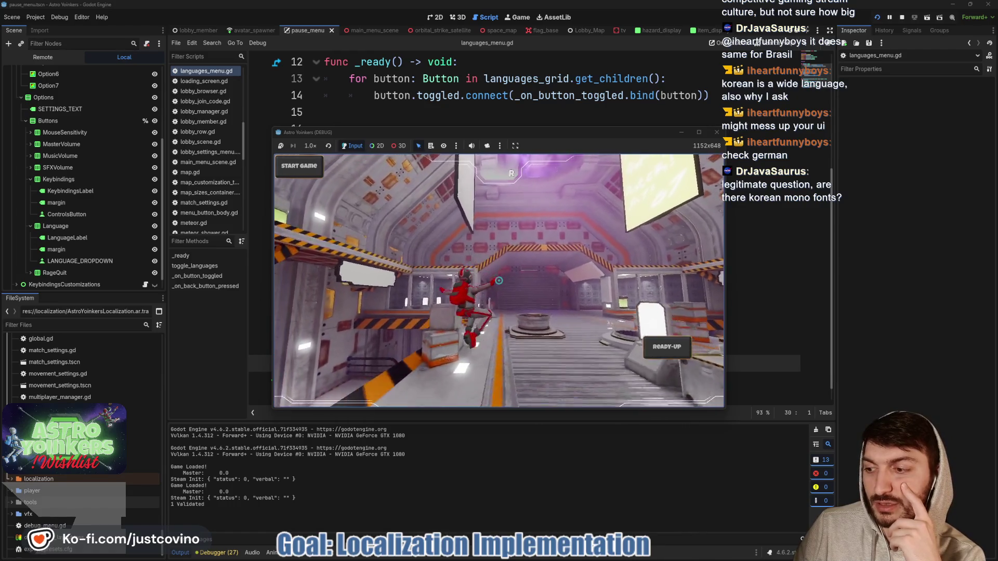
{"action": "key", "text": "w"}
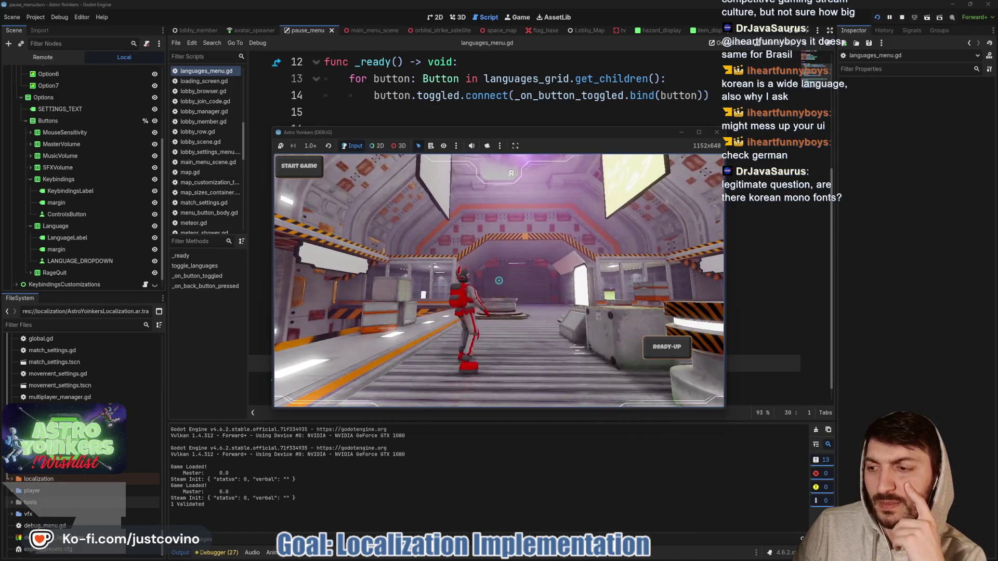
{"action": "key", "text": "Escape"}
{"action": "key", "text": "Down"}
{"action": "key", "text": "Down"}
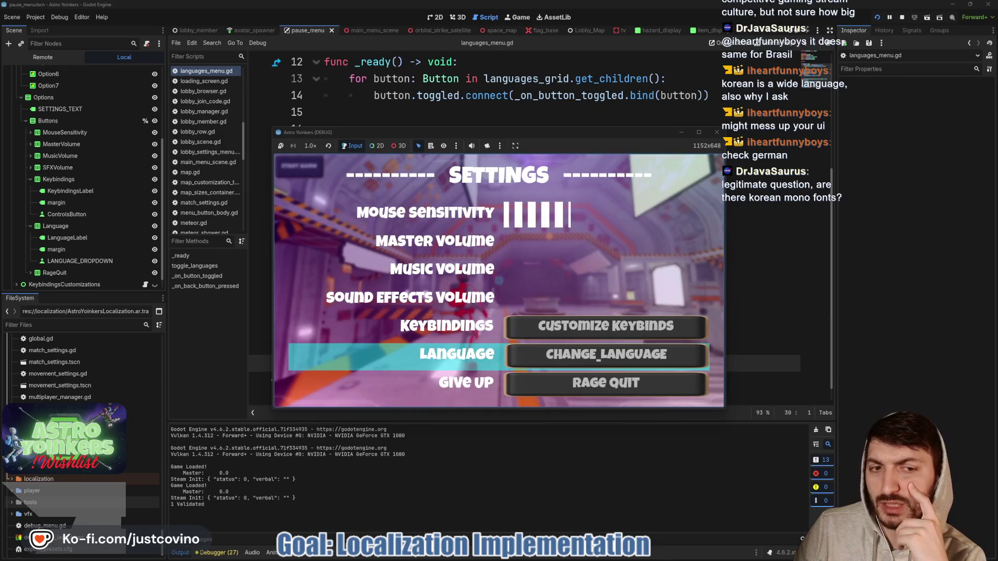
Switch the game to Deutsch and browse the German Settings entries down to Language.
{"action": "key", "text": "Return"}
{"action": "key", "text": "Right"}
{"action": "key", "text": "Right"}
{"action": "key", "text": "Right"}
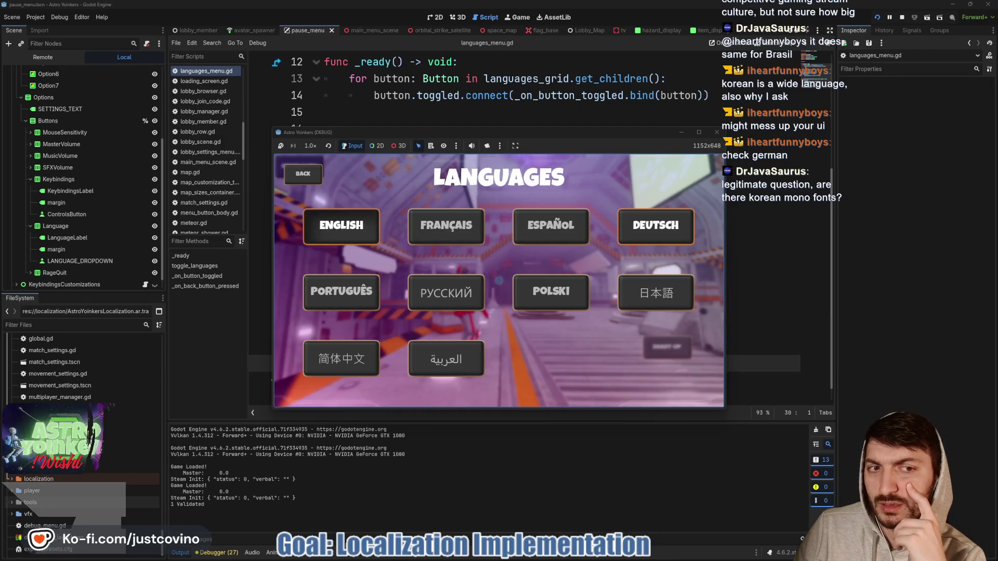
{"action": "key", "text": "Return"}
{"action": "key", "text": "Up"}
{"action": "key", "text": "Up"}
{"action": "key", "text": "Up"}
{"action": "key", "text": "Down"}
{"action": "key", "text": "Down"}
{"action": "key", "text": "Down"}
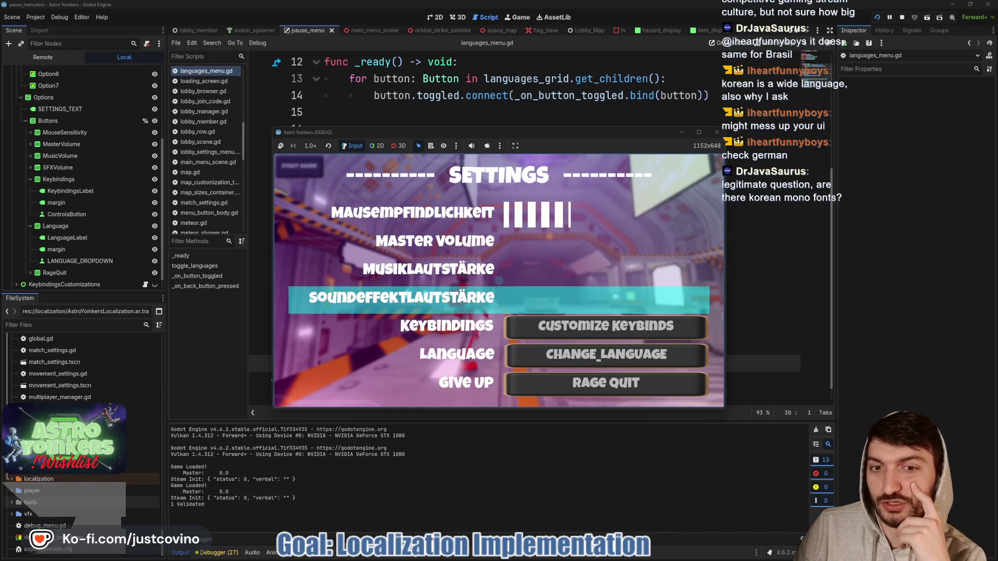
{"action": "key", "text": "Up"}
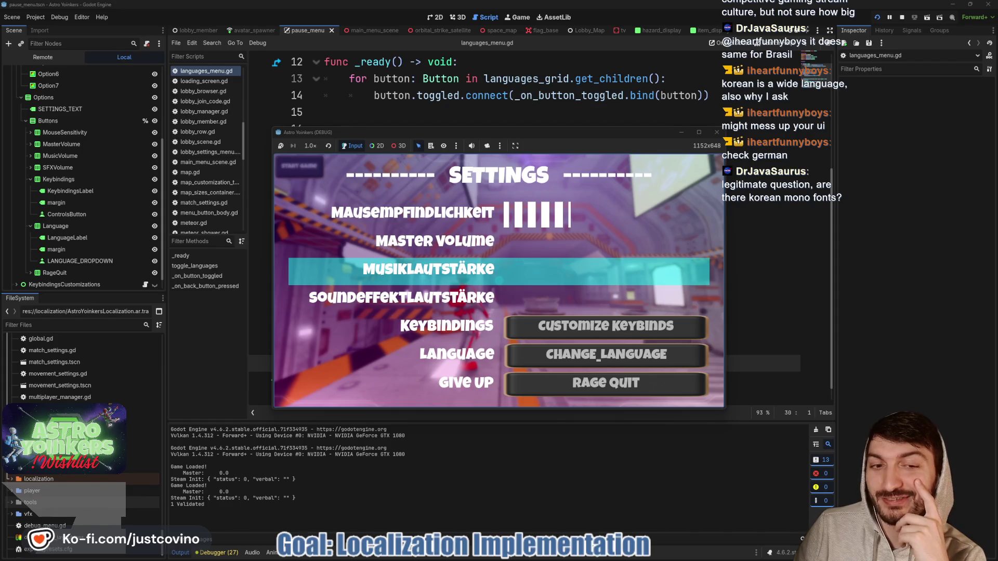
{"action": "key", "text": "Down"}
{"action": "key", "text": "Down"}
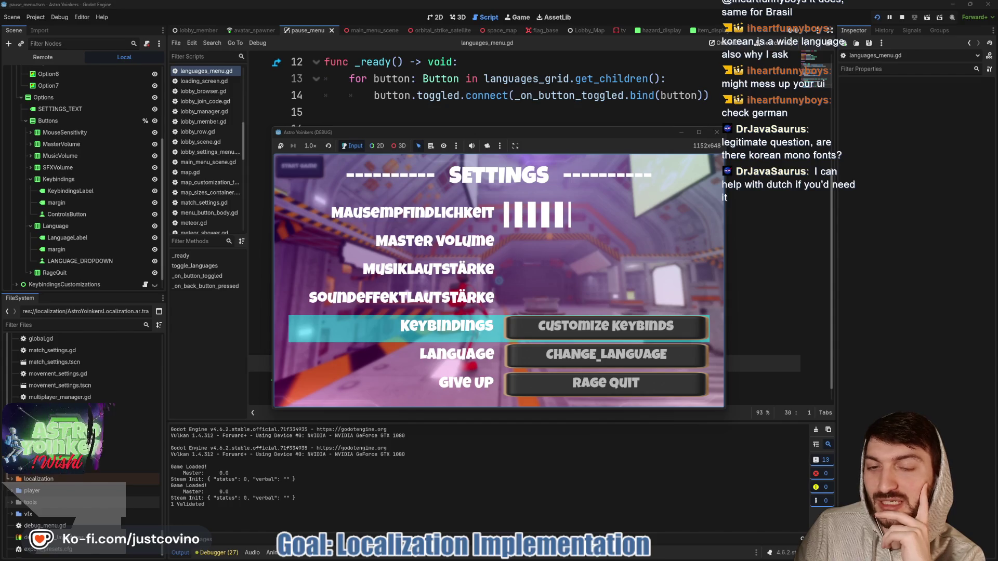
{"action": "key", "text": "Up"}
{"action": "key", "text": "Up"}
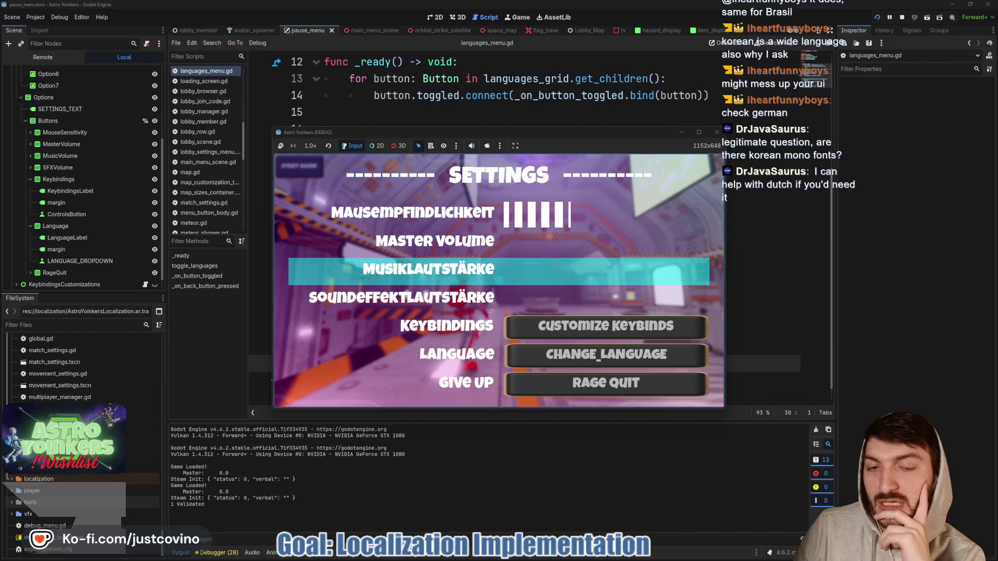
{"action": "key", "text": "Down"}
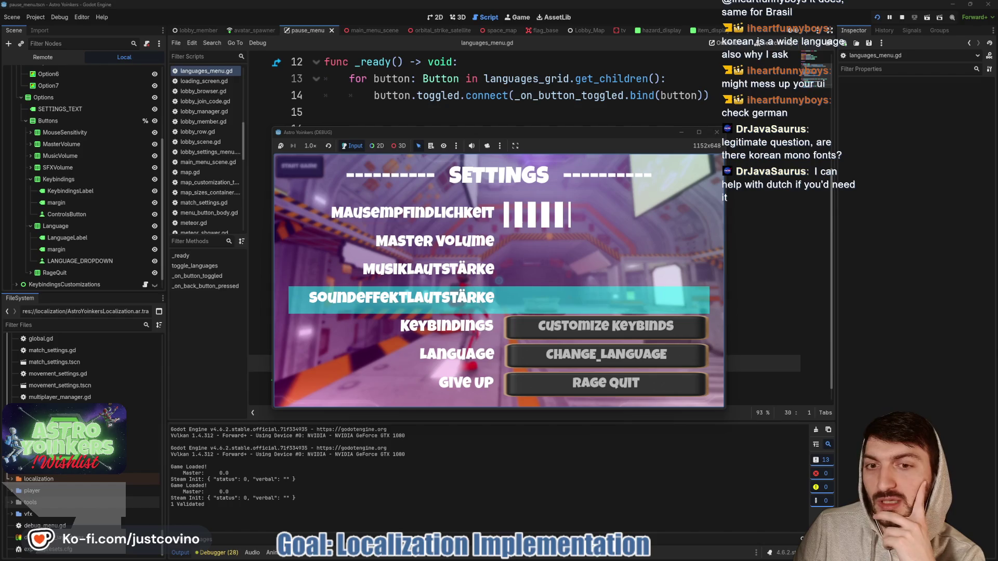
{"action": "key", "text": "Down"}
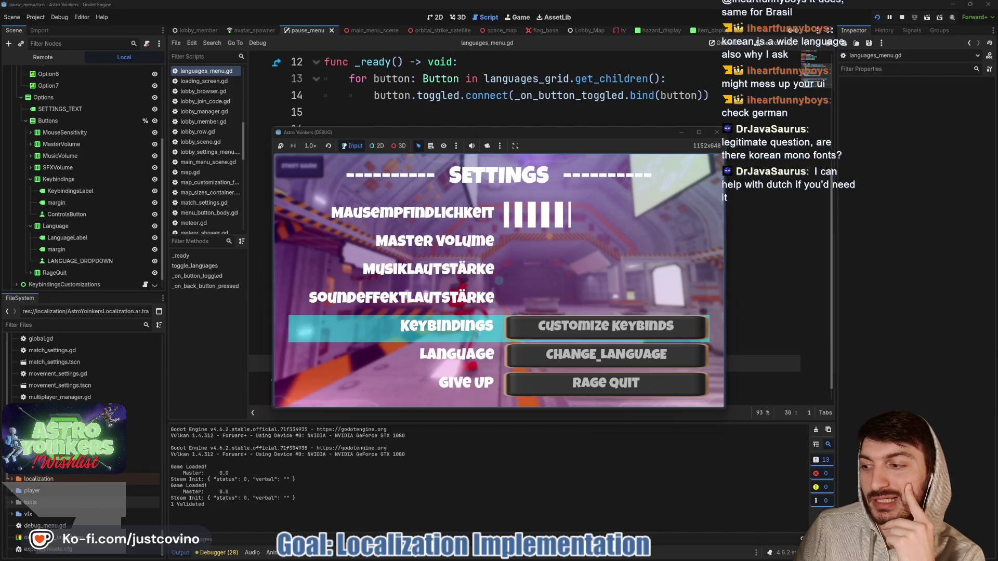
{"action": "key", "text": "Down"}
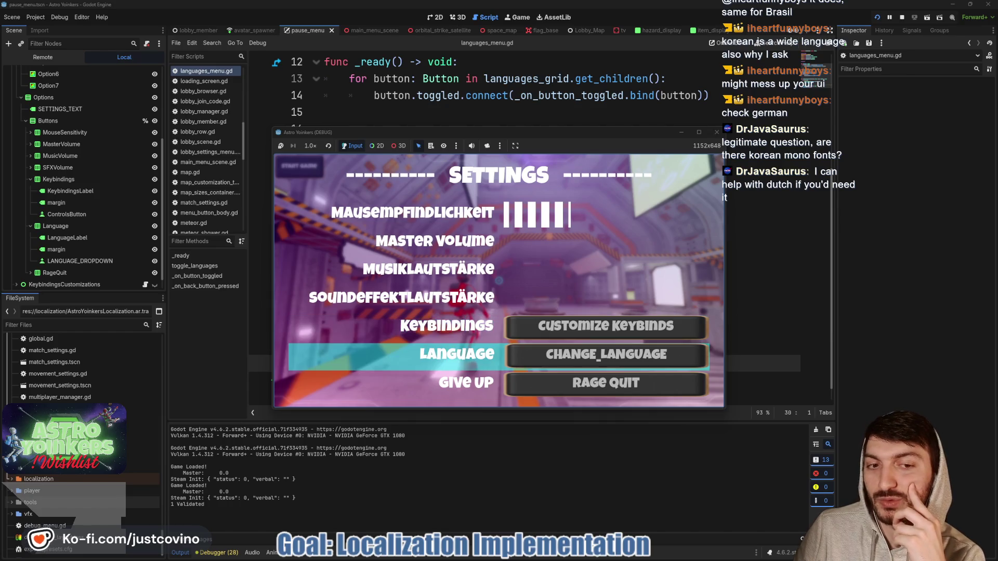
Set the language back to English and close the Settings menu.
{"action": "key", "text": "Return"}
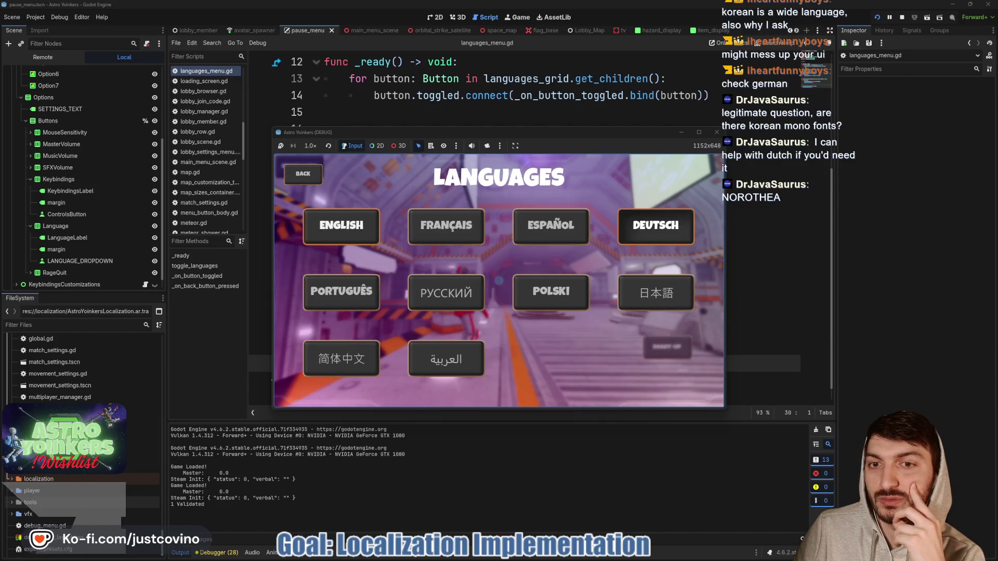
{"action": "key", "text": "Escape"}
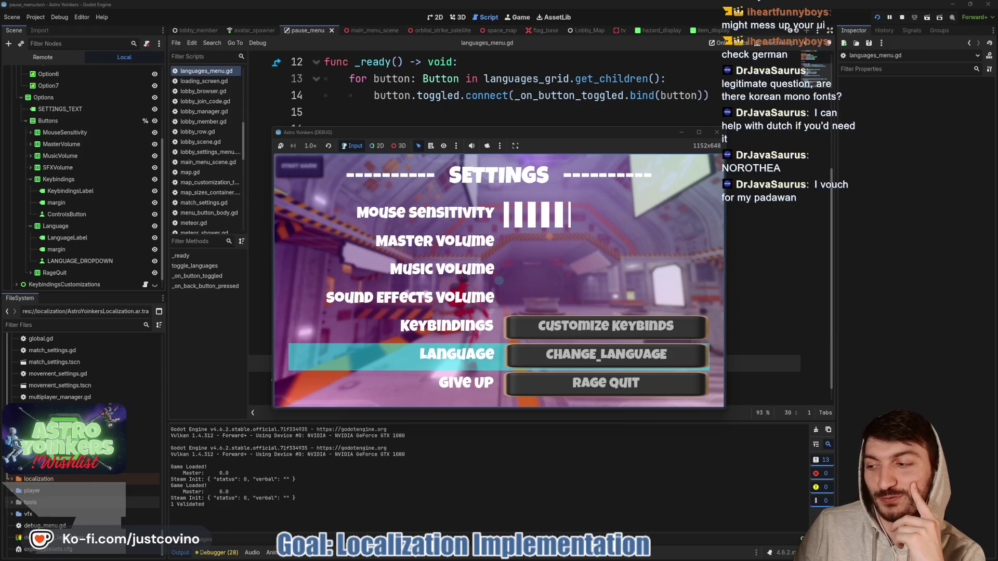
{"action": "key", "text": "Escape"}
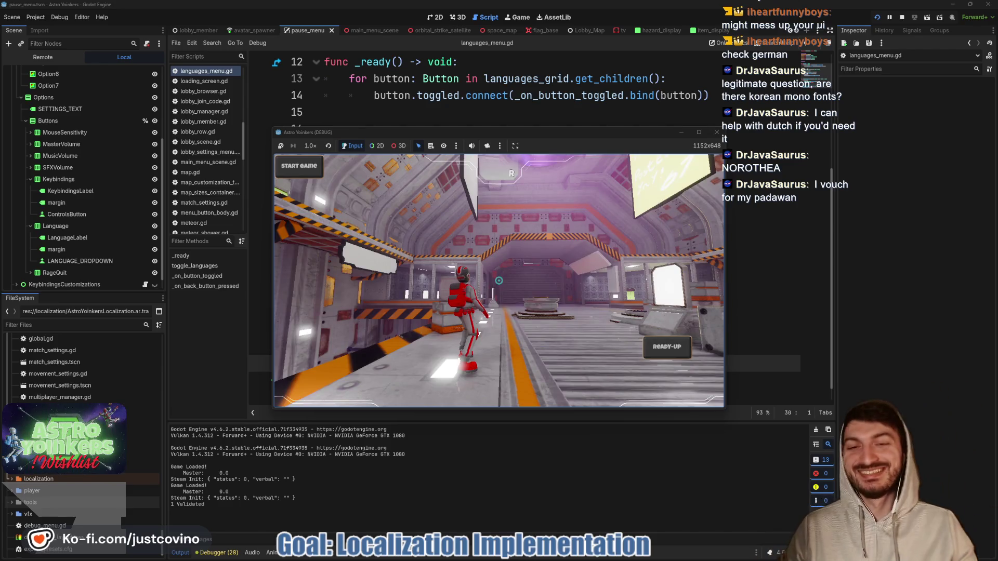
Run the character forward through the hangar toward the lobby poster.
{"action": "key", "text": "w"}
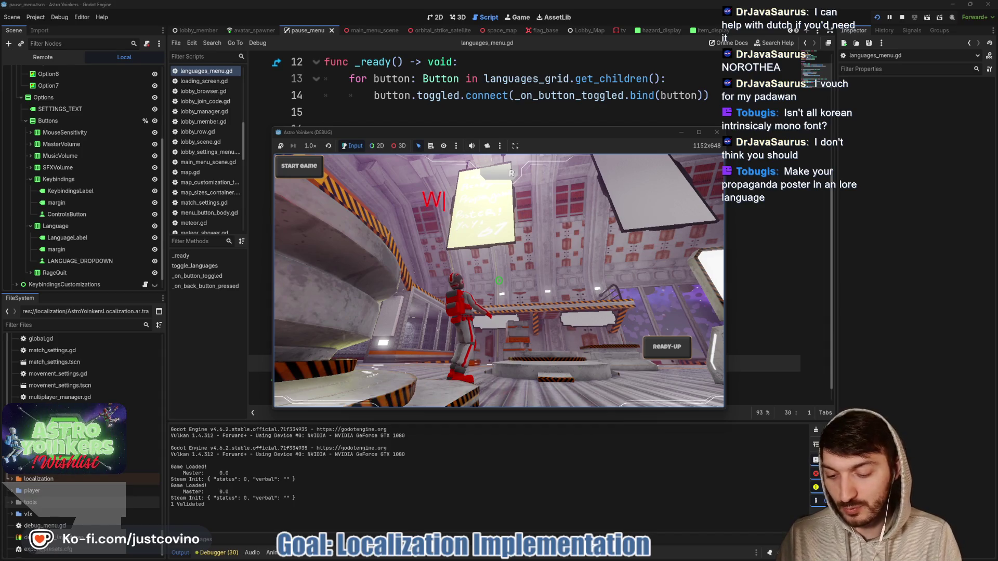
{"action": "type", "text": "We want YOU"}
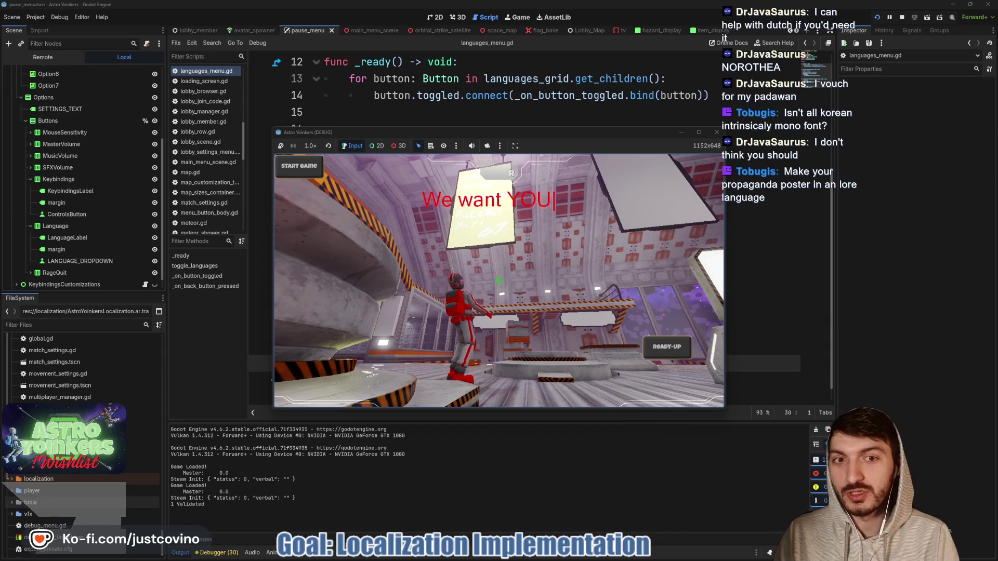
Finish typing the Astro Yoinkers recruitment message and commit it onto the poster.
{"action": "type", "text": " to Yoink!"}
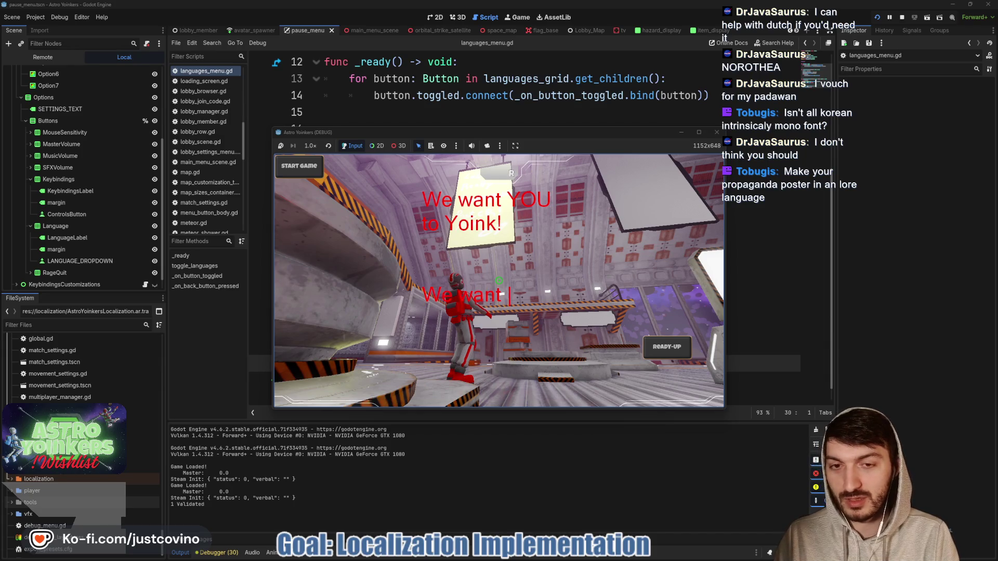
{"action": "type", "text": "YOU to "}
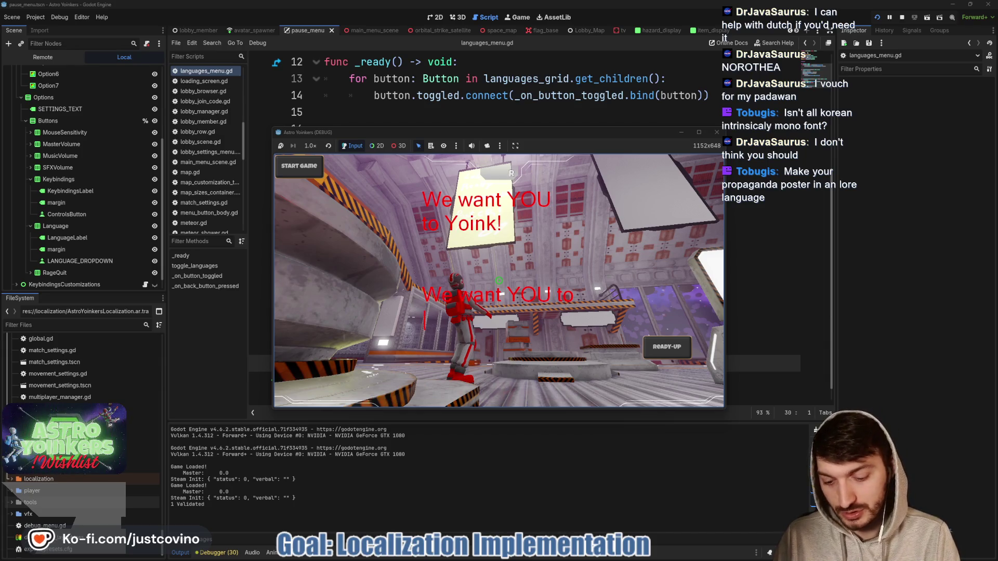
{"action": "type", "text": "in thi"}
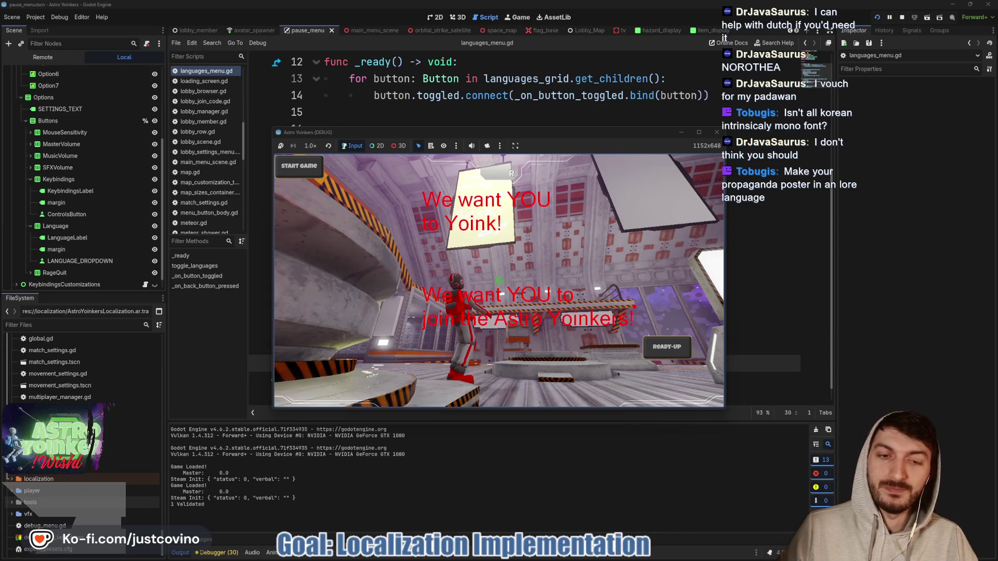
{"action": "key", "text": "Return"}
{"action": "key", "text": "w"}
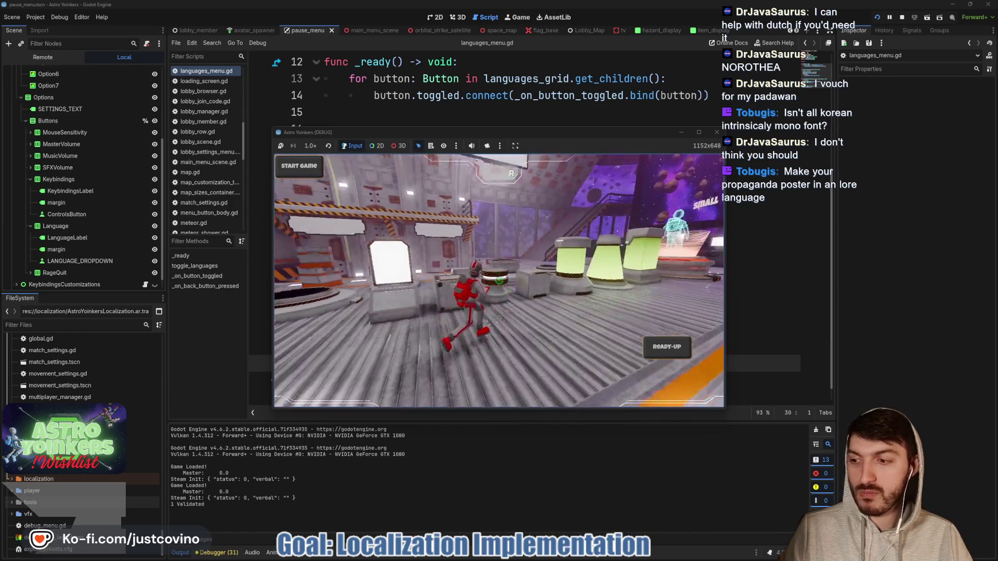
{"action": "key", "text": "w"}
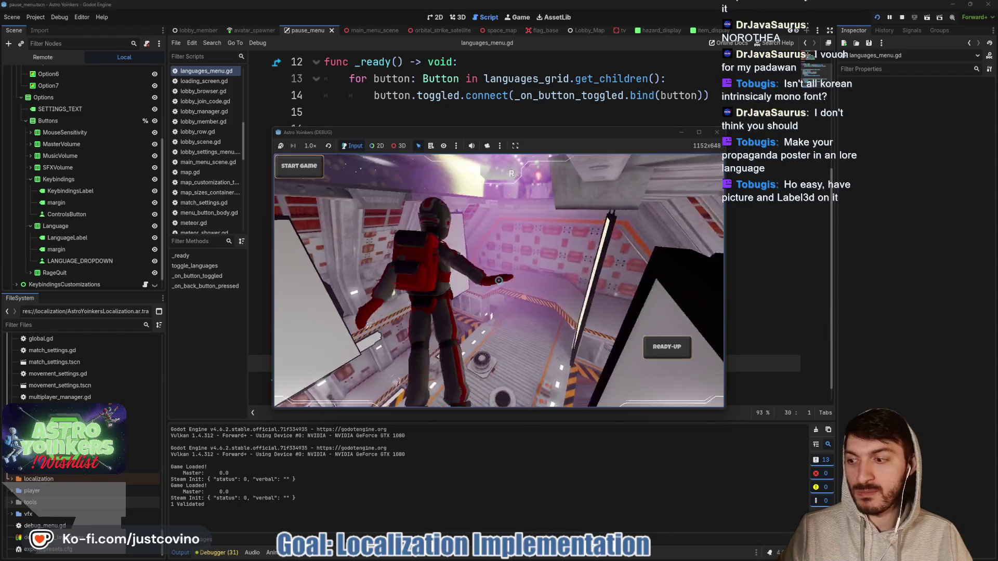
{"action": "key", "text": "w"}
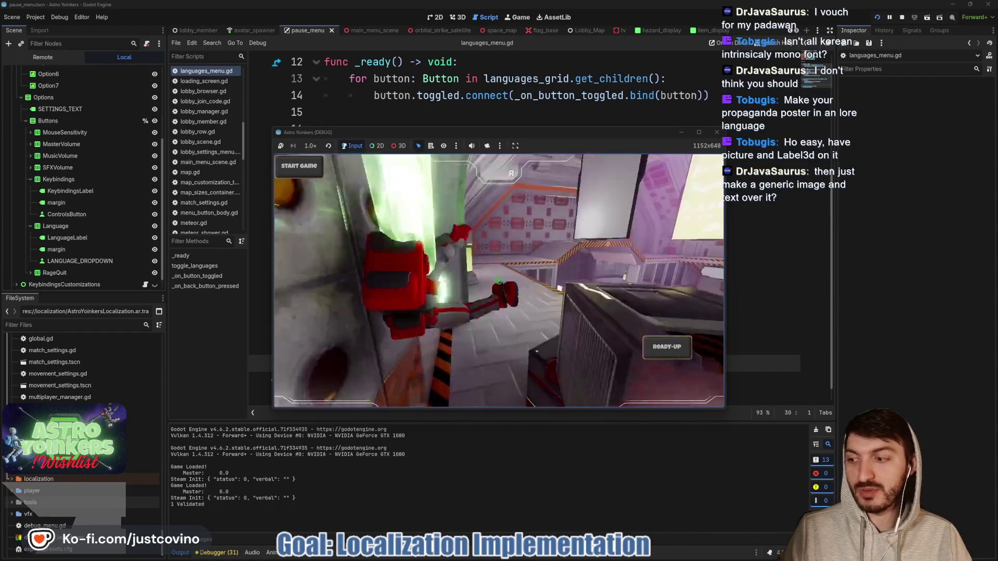
{"action": "key", "text": "w"}
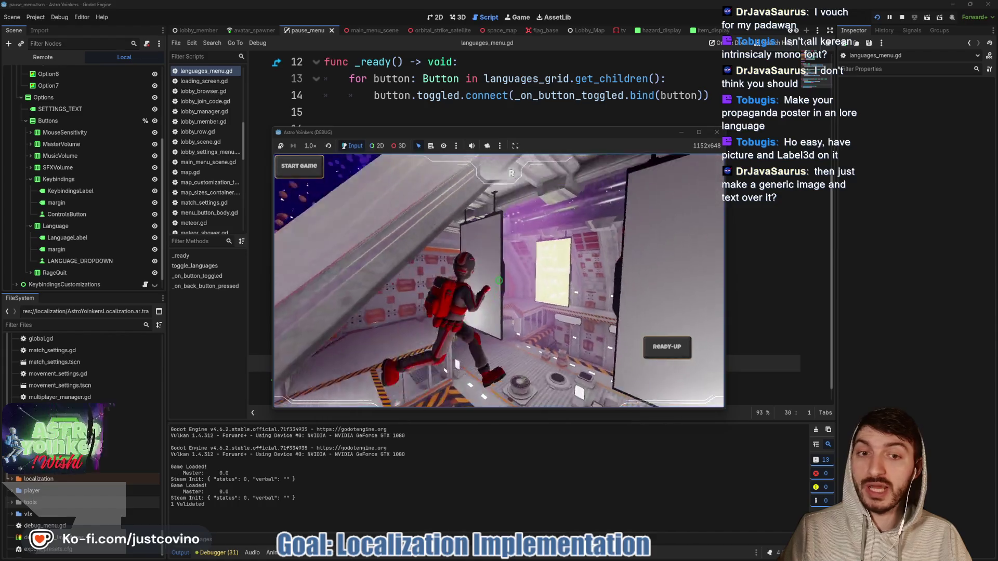
Run and climb along the poster wall, then stop the running game.
{"action": "key", "text": "w"}
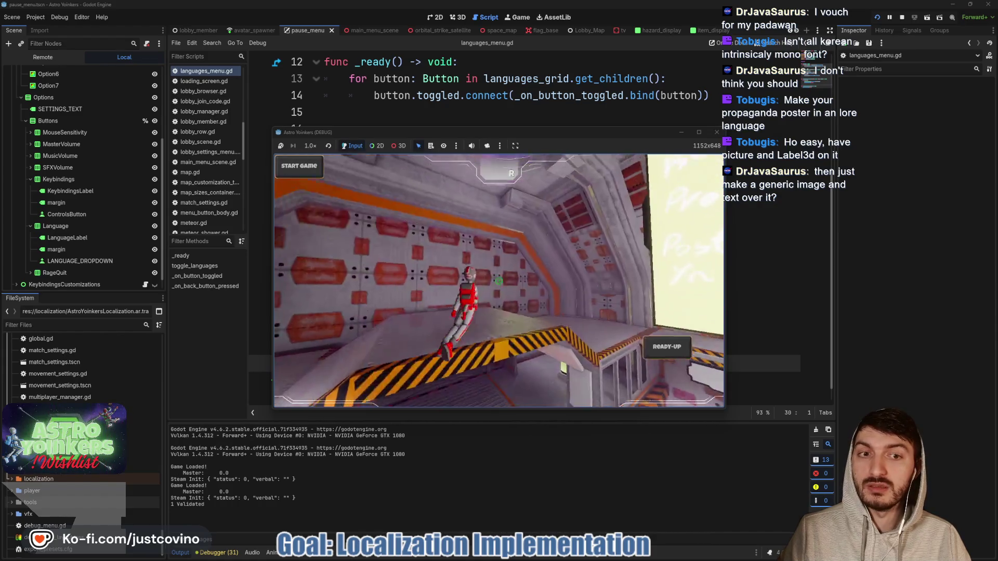
{"action": "key", "text": "w"}
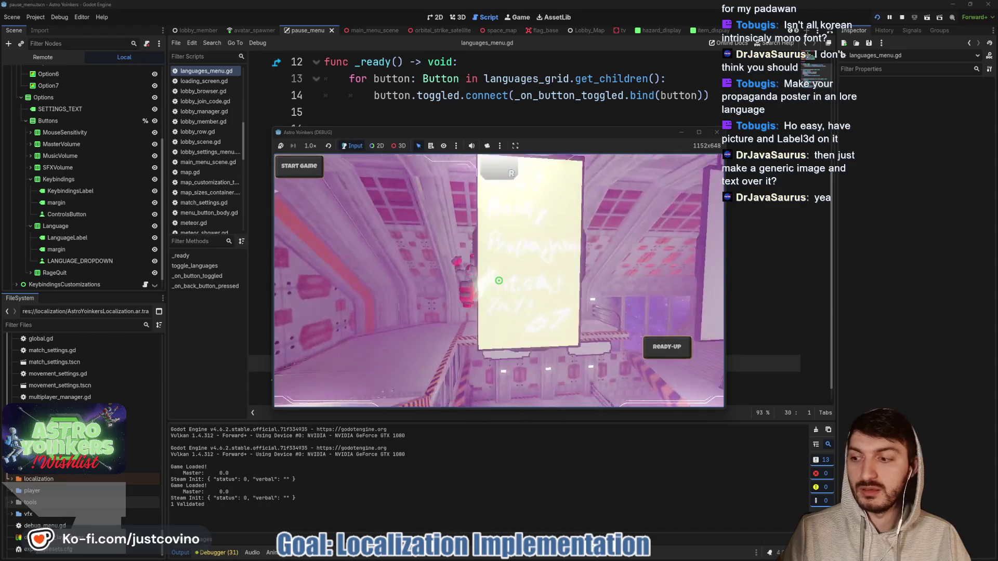
{"action": "key", "text": "w"}
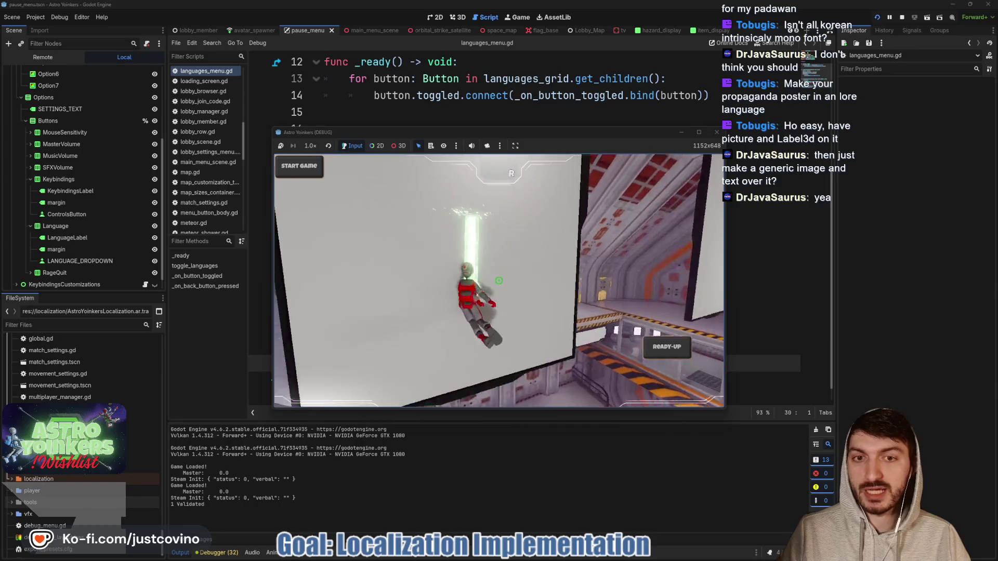
{"action": "key", "text": "w"}
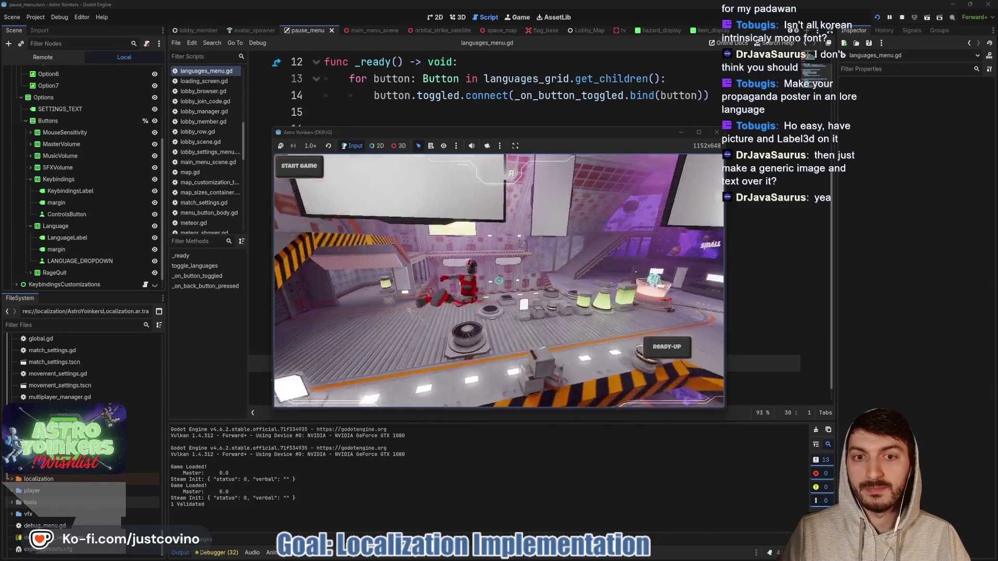
{"action": "key", "text": "F8"}
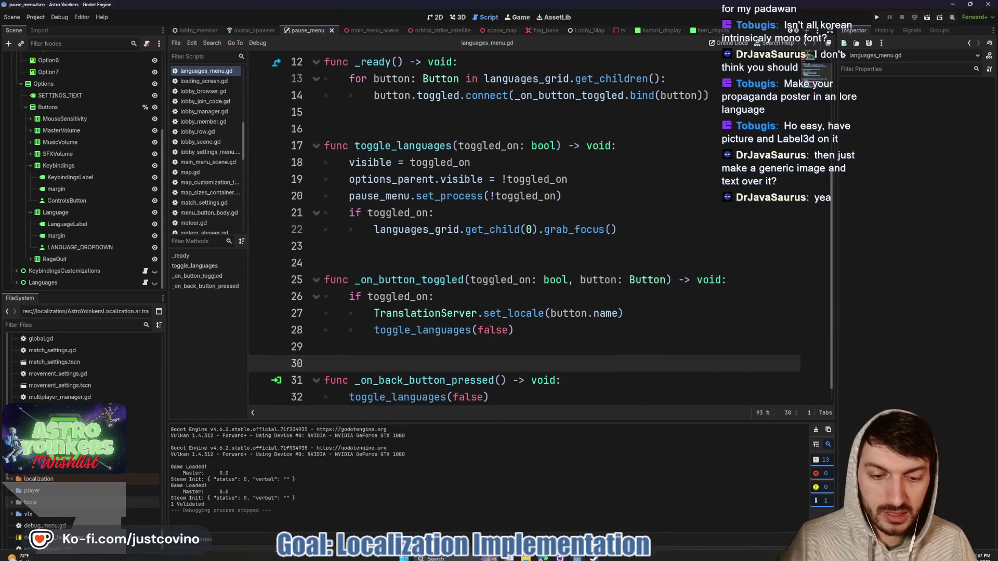
Switch to the Notion ToDo board and scroll to the UI tasks section.
{"action": "left_click", "coordinate": [551, 554]}
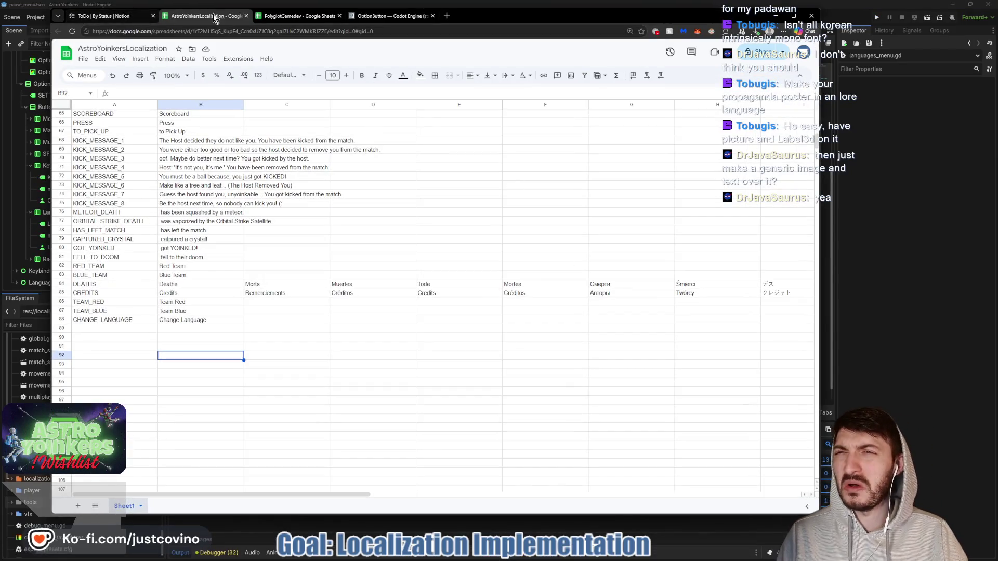
{"action": "left_click", "coordinate": [128, 17]}
{"action": "left_click", "coordinate": [244, 121]}
{"action": "scroll", "coordinate": [552, 292], "scroll_direction": "down", "scroll_amount": 3}
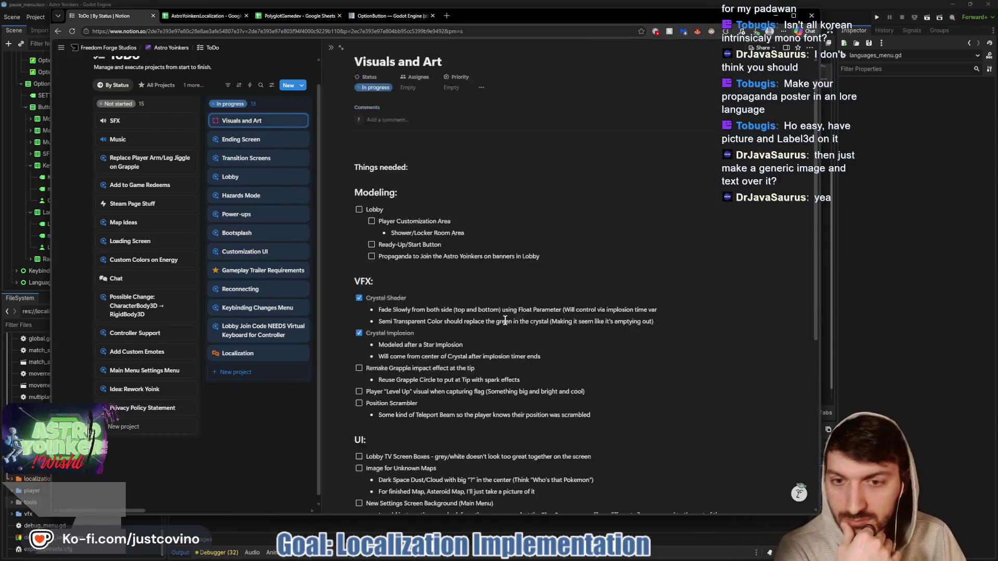
{"action": "scroll", "coordinate": [499, 321], "scroll_direction": "down", "scroll_amount": 4}
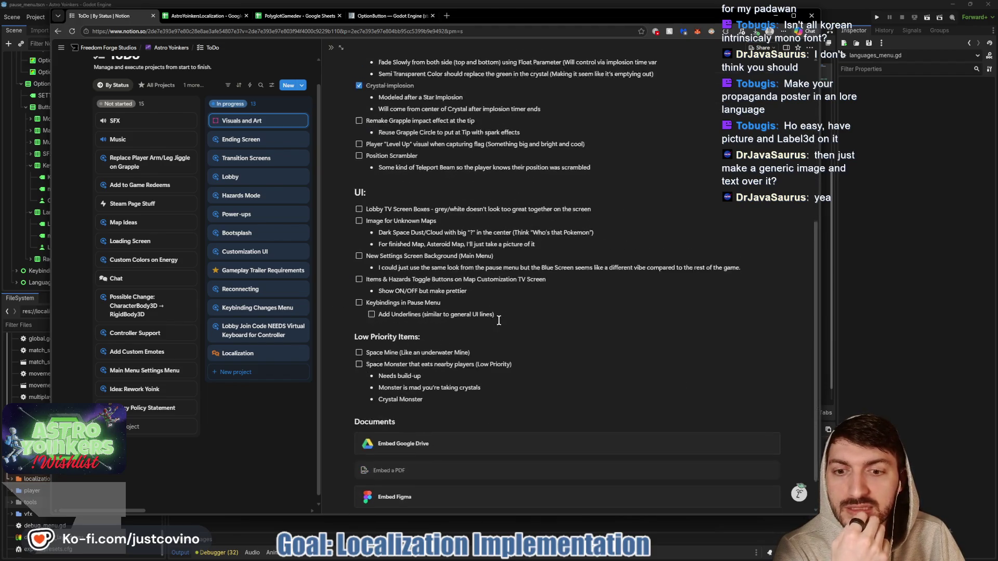
{"action": "scroll", "coordinate": [499, 321], "scroll_direction": "up", "scroll_amount": 4}
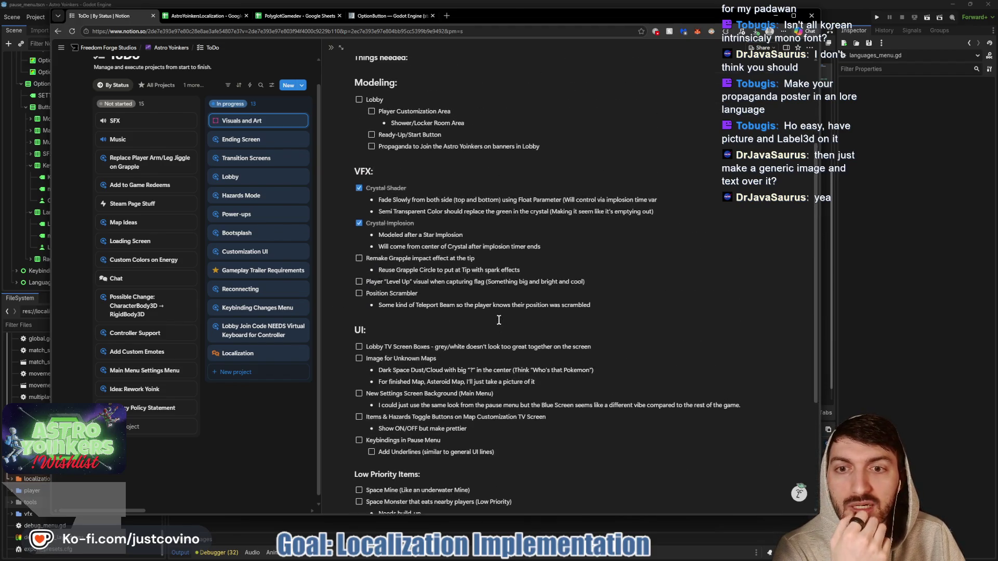
{"action": "scroll", "coordinate": [499, 321], "scroll_direction": "down", "scroll_amount": 3}
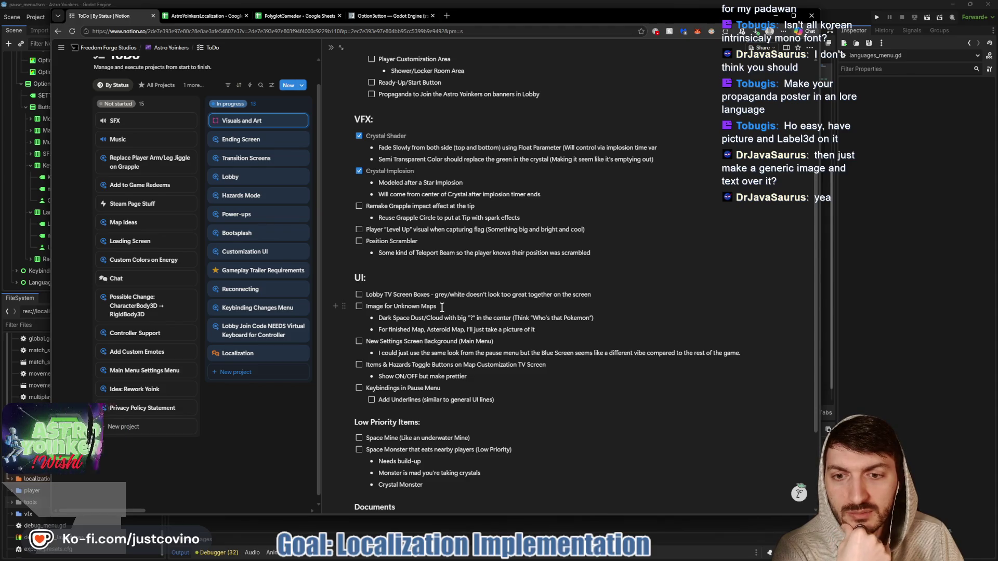
{"action": "scroll", "coordinate": [442, 308], "scroll_direction": "down", "scroll_amount": 1}
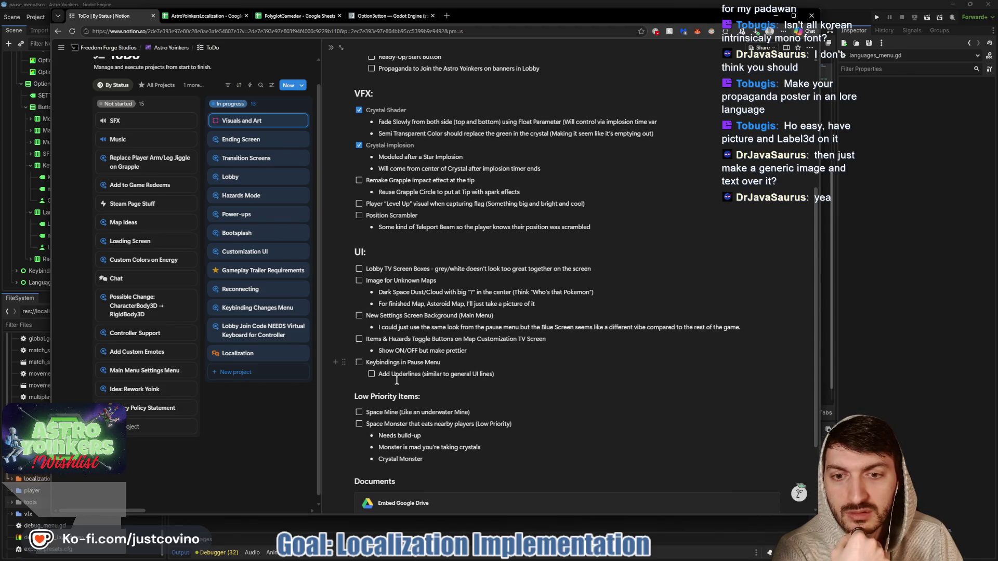
Add blank lines beneath the Add Underlines to-do, above Low Priority Items.
{"action": "left_click_drag", "start_coordinate": [401, 381], "coordinate": [420, 385]}
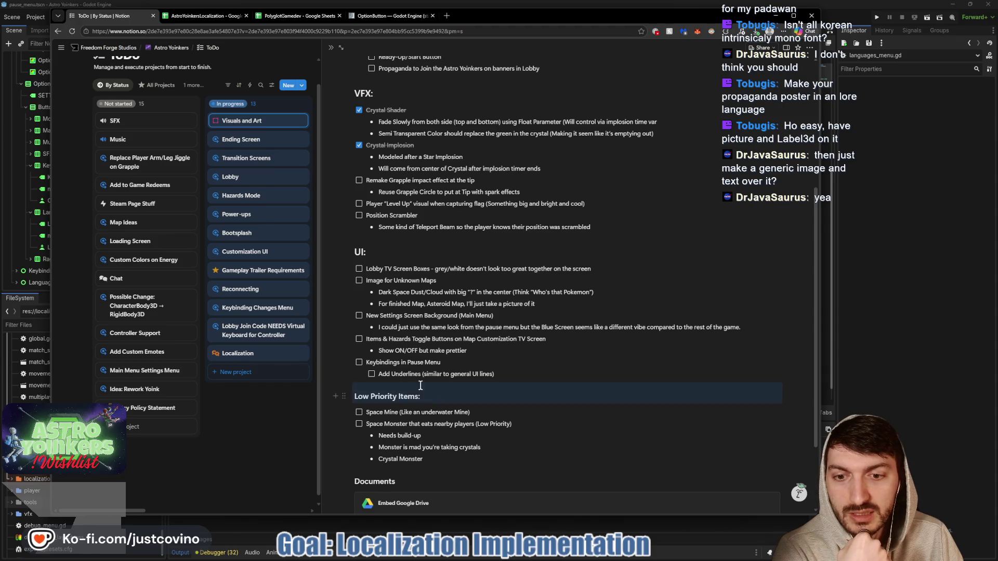
{"action": "left_click", "coordinate": [541, 373]}
{"action": "key", "text": "Return"}
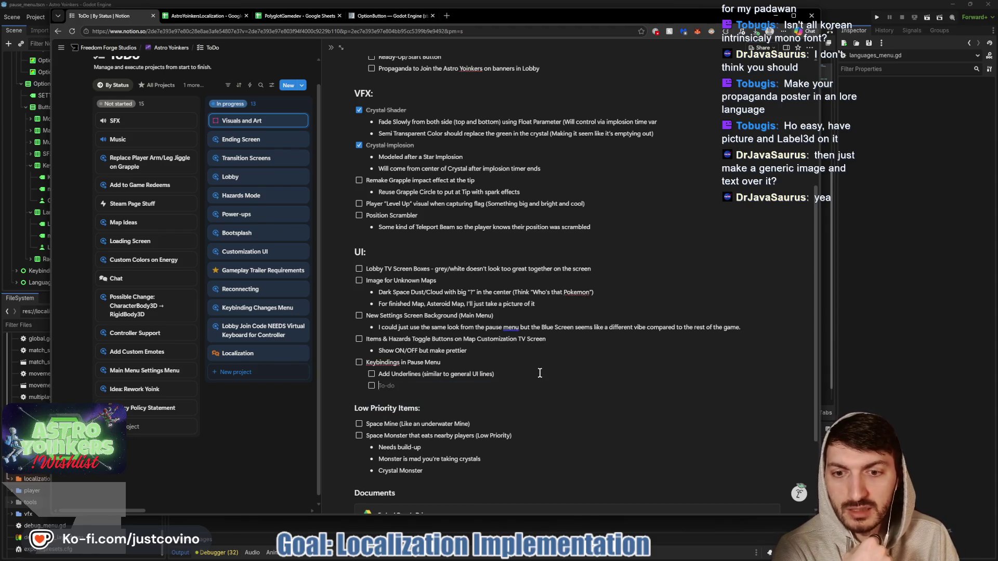
{"action": "key", "text": "Return"}
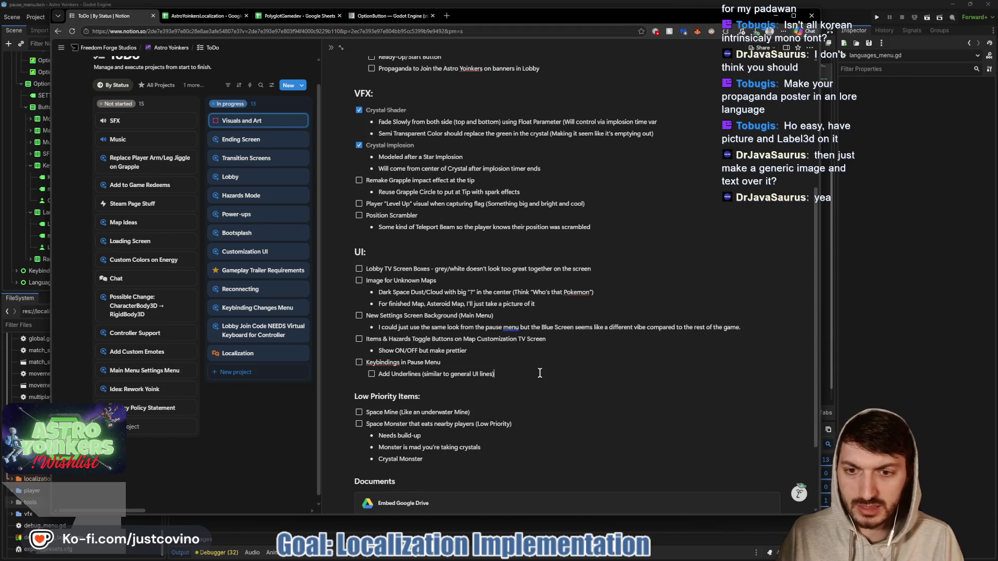
{"action": "key", "text": "Return"}
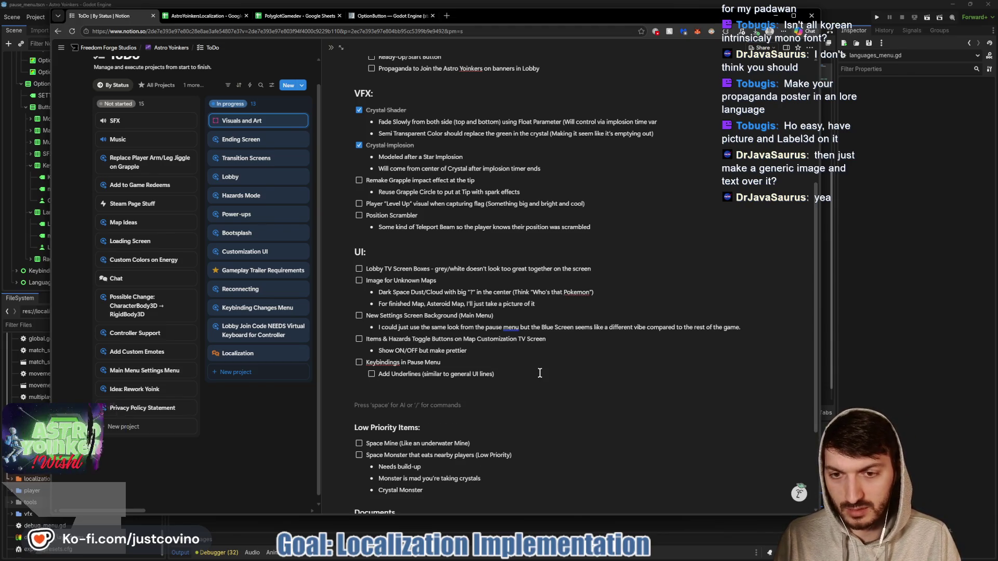
Add a '2D:' heading with a Propaganda Posters to-do beneath it.
{"action": "type", "text": "##"}
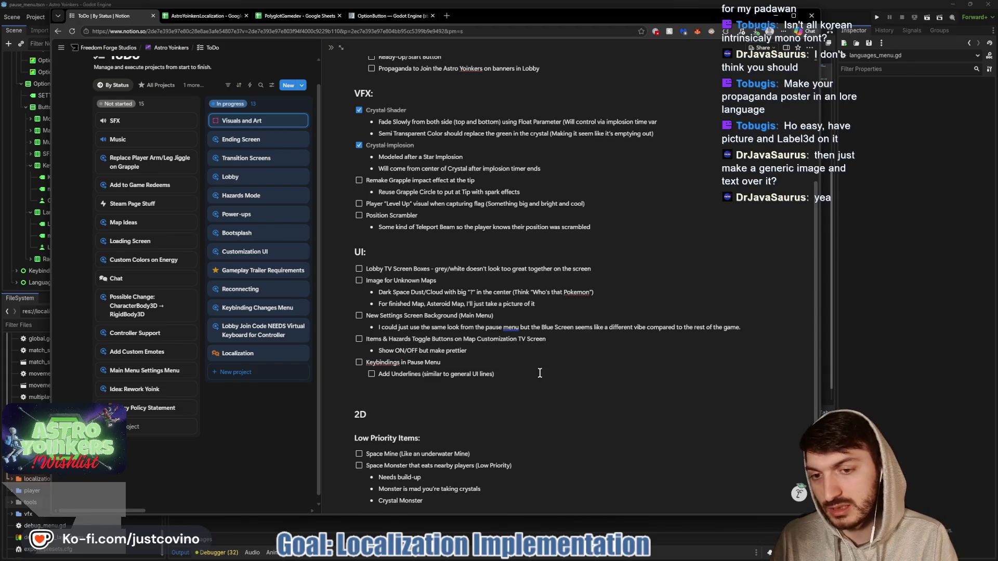
{"action": "type", "text": "  A"}
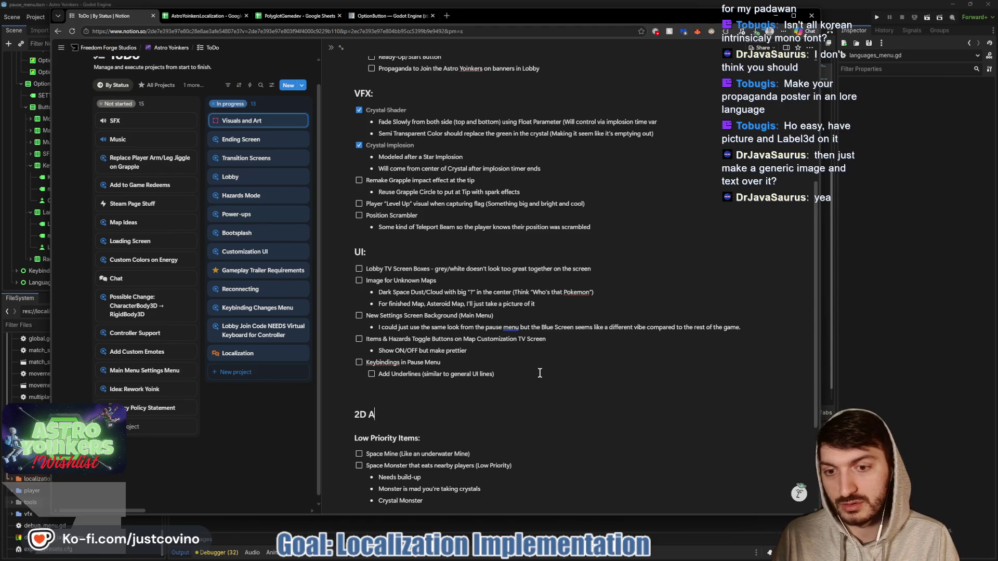
{"action": "type", "text": ":"}
{"action": "scroll", "coordinate": [539, 373], "scroll_direction": "up", "scroll_amount": 3}
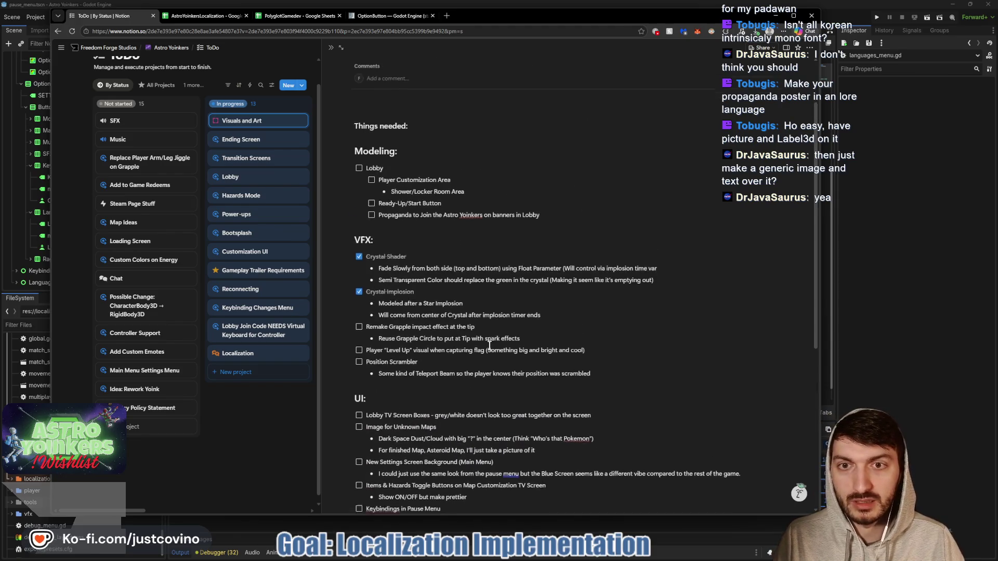
{"action": "scroll", "coordinate": [489, 346], "scroll_direction": "down", "scroll_amount": 3}
{"action": "scroll", "coordinate": [489, 346], "scroll_direction": "down", "scroll_amount": 1}
{"action": "key", "text": "Return"}
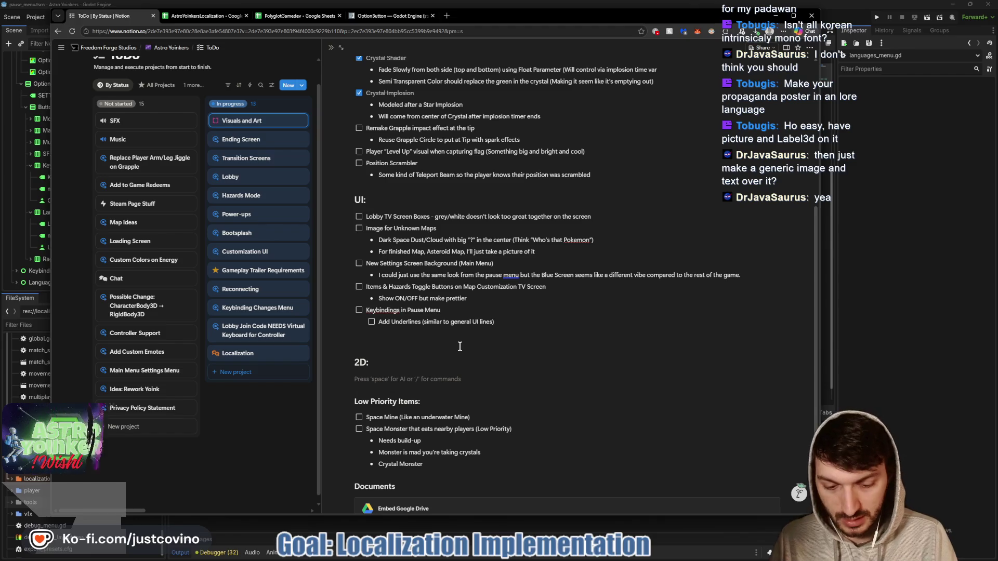
{"action": "type", "text": "[]"}
{"action": "type", "text": "Propa"}
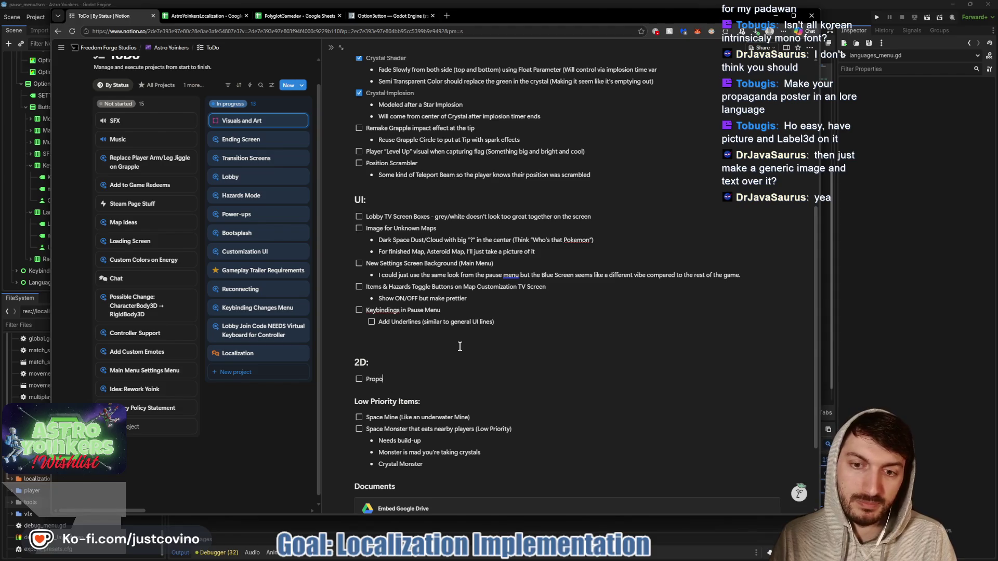
{"action": "type", "text": "ganda"}
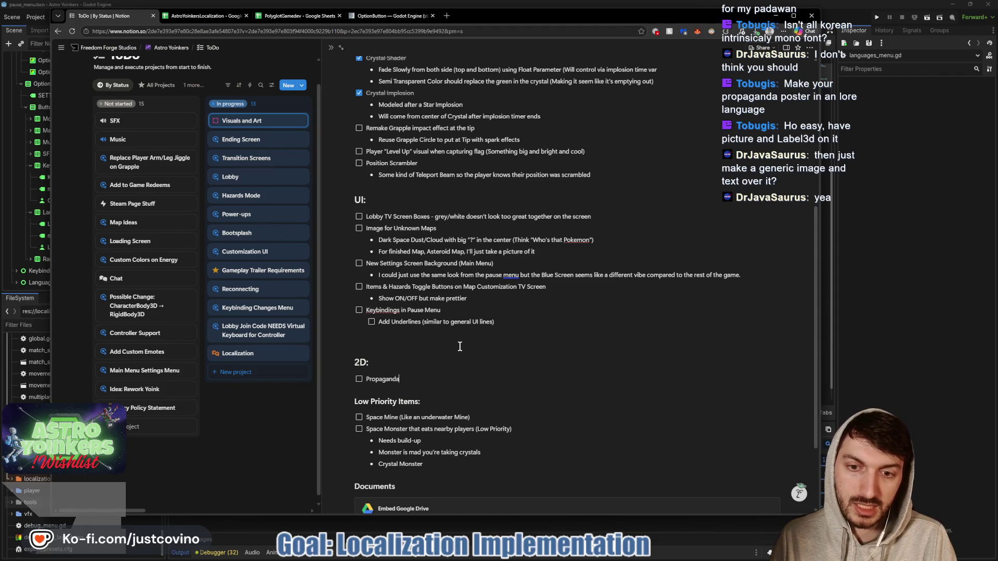
{"action": "type", "text": " Posters"}
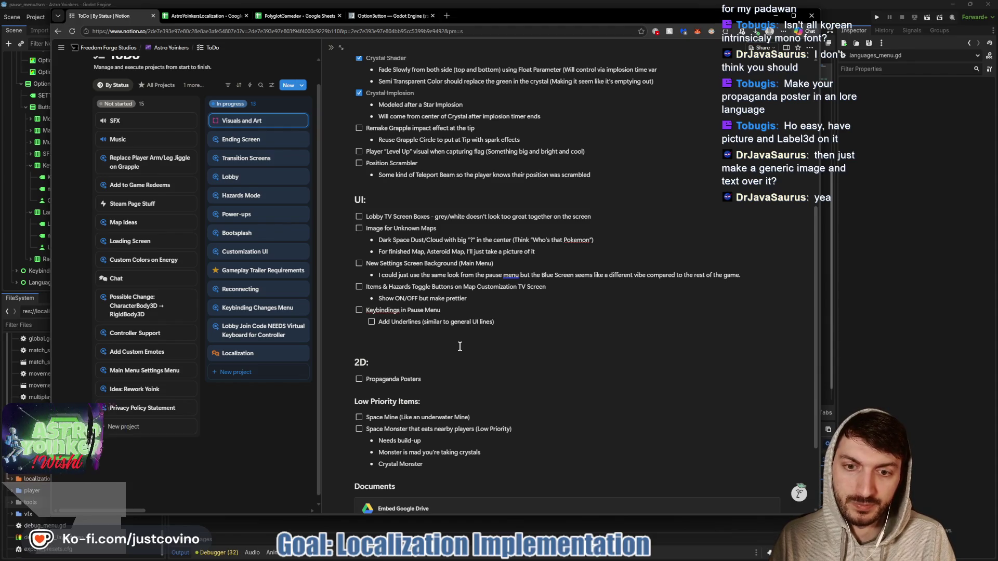
Nest a Label3D localization sub-task and a bullet quoting the 'We want YOU' slogan.
{"action": "key", "text": "Return"}
{"action": "key", "text": "Tab"}
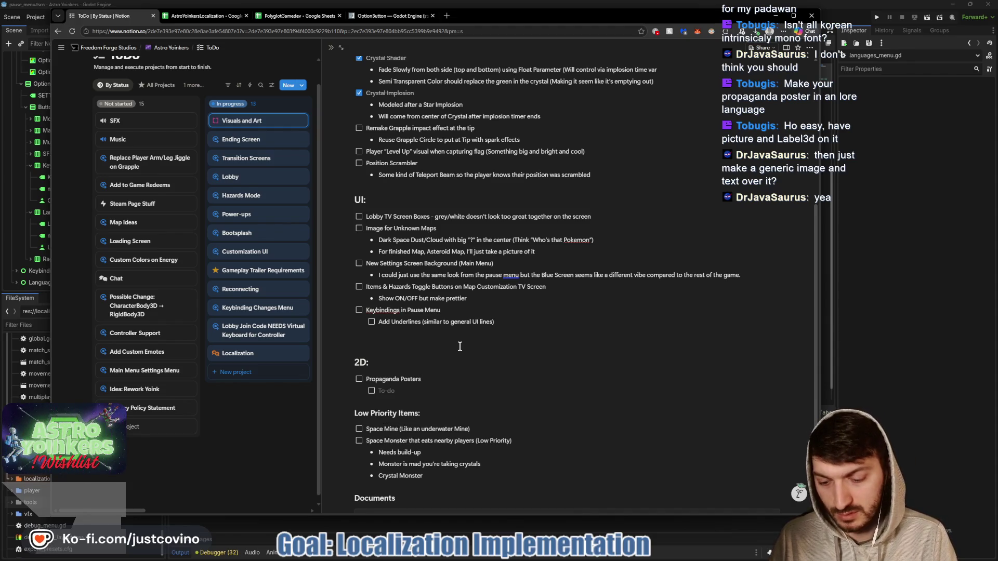
{"action": "type", "text": "Leave S"}
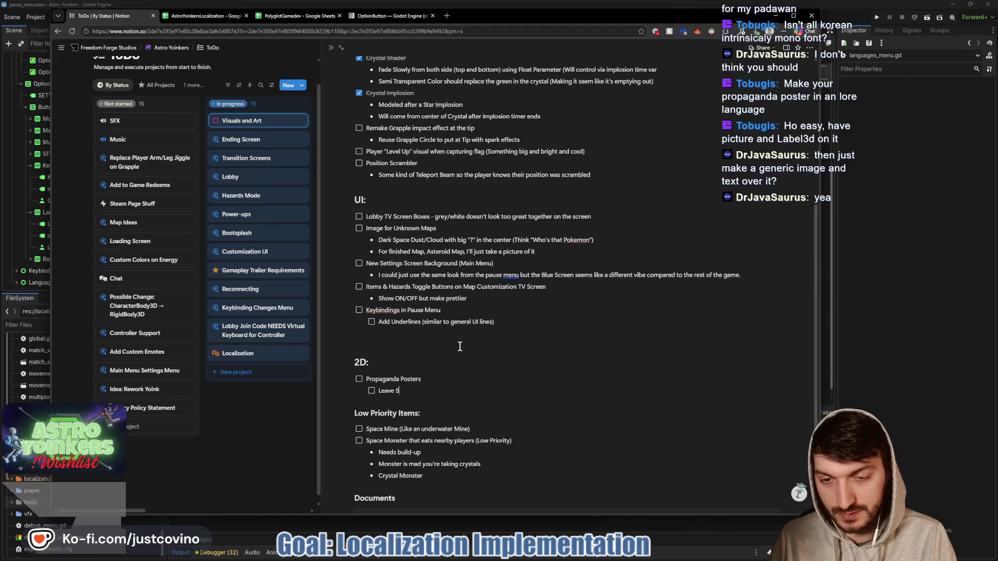
{"action": "type", "text": "pace for Label3D"}
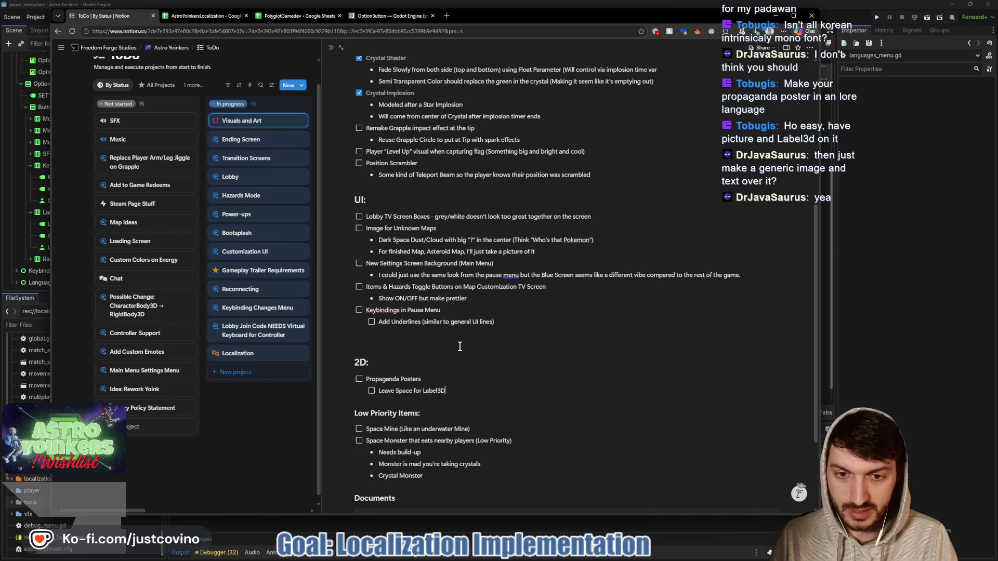
{"action": "type", "text": " to ensure localization is goo"}
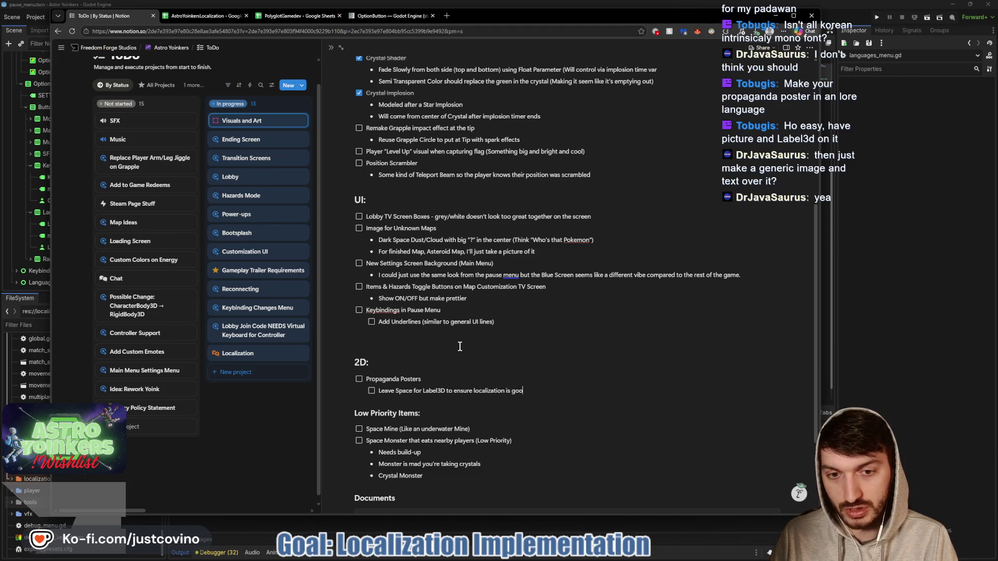
{"action": "type", "text": "d"}
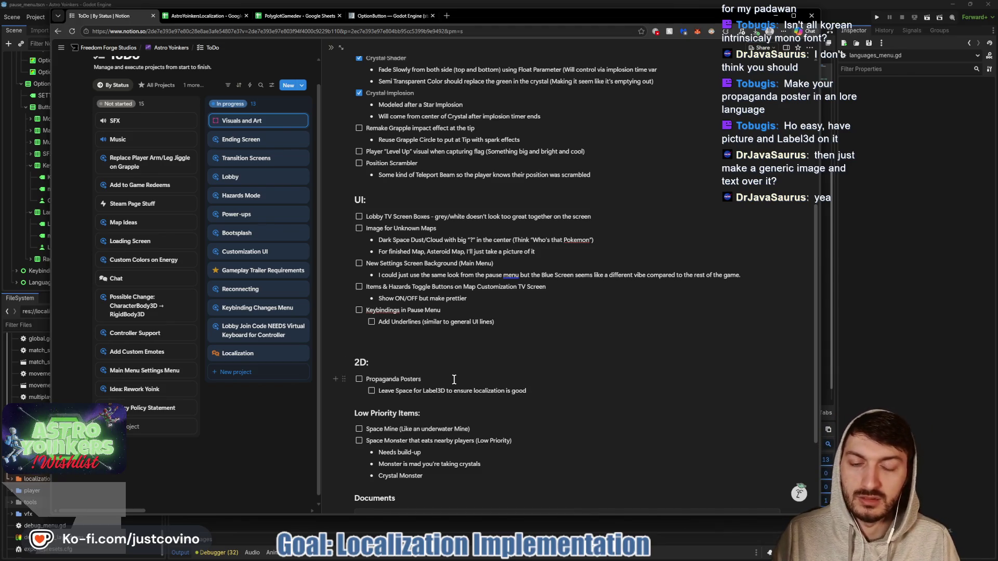
{"action": "key", "text": "Return"}
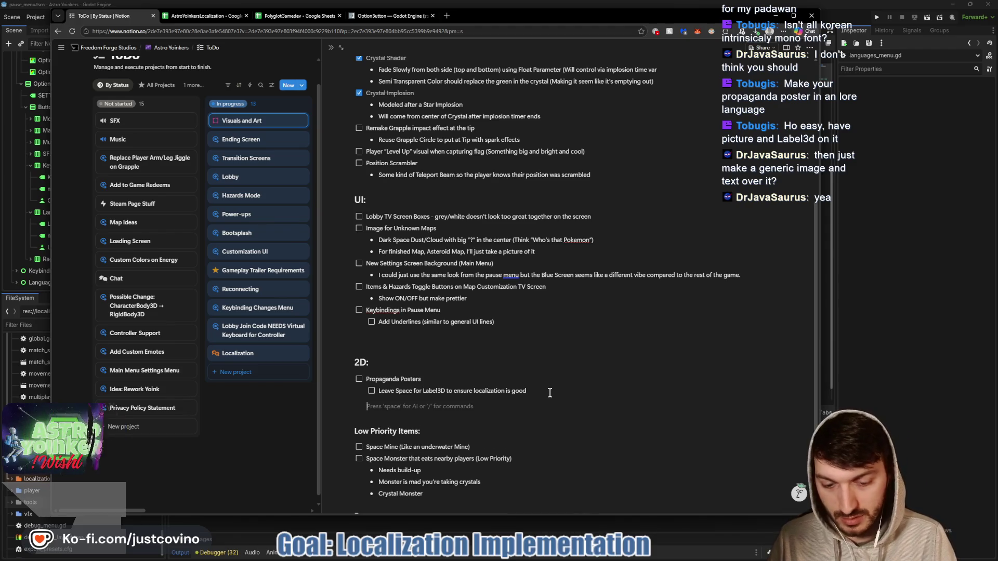
{"action": "type", "text": "- "}
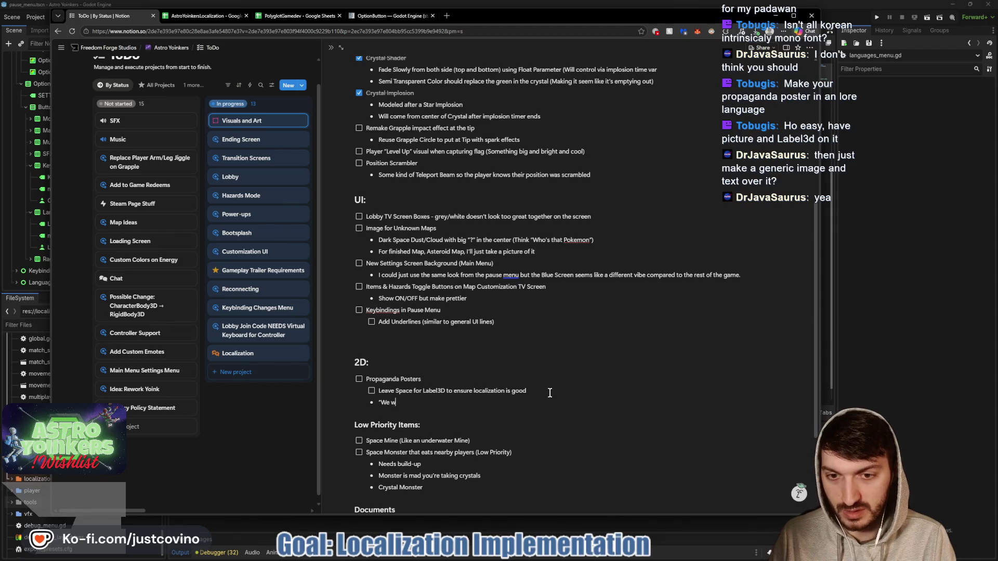
{"action": "type", "text": "ant YOU to join"}
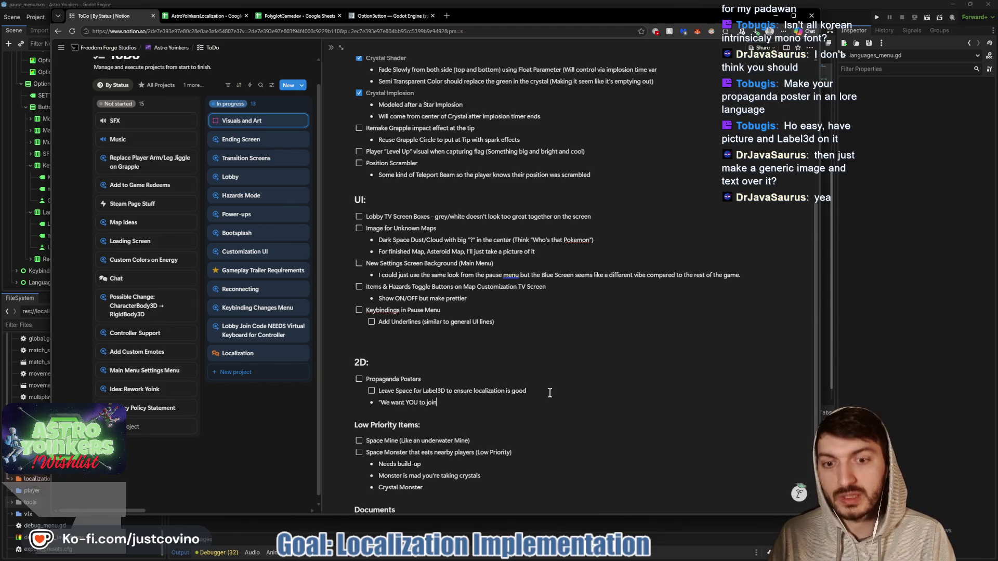
{"action": "type", "text": "Astro Yoinkers\""}
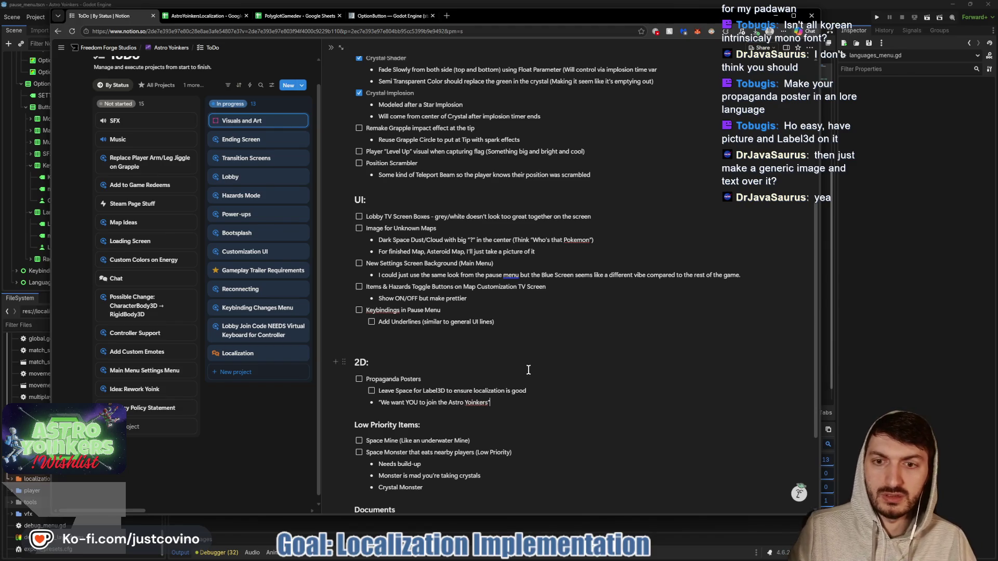
Delete the leftover blank line below Add Underlines and return to Godot.
{"action": "scroll", "coordinate": [390, 341], "scroll_direction": "up", "scroll_amount": 3}
{"action": "scroll", "coordinate": [364, 238], "scroll_direction": "down", "scroll_amount": 1}
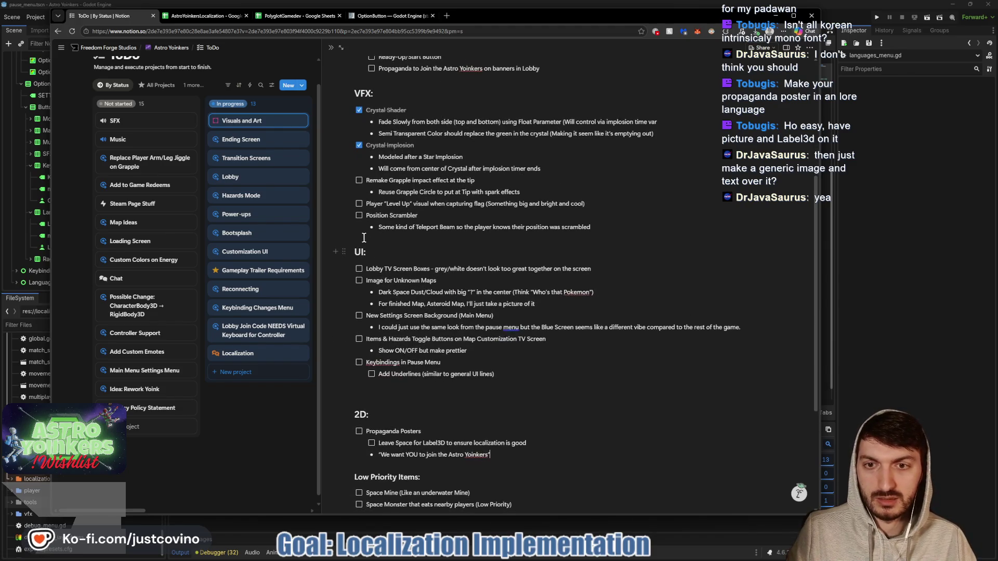
{"action": "left_click", "coordinate": [422, 391]}
{"action": "key", "text": "BackSpace"}
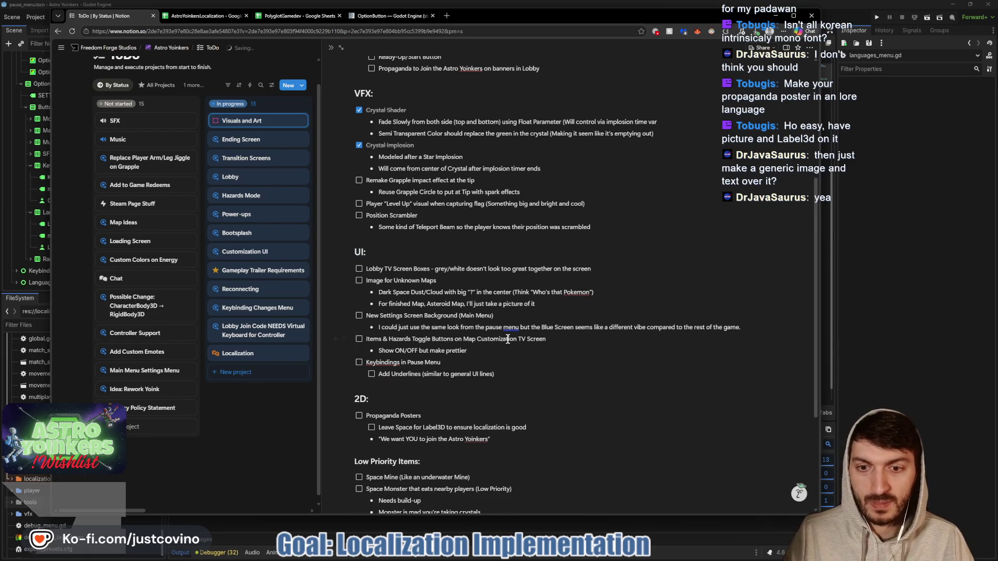
{"action": "scroll", "coordinate": [490, 401], "scroll_direction": "down", "scroll_amount": 3}
{"action": "scroll", "coordinate": [530, 406], "scroll_direction": "up", "scroll_amount": 6}
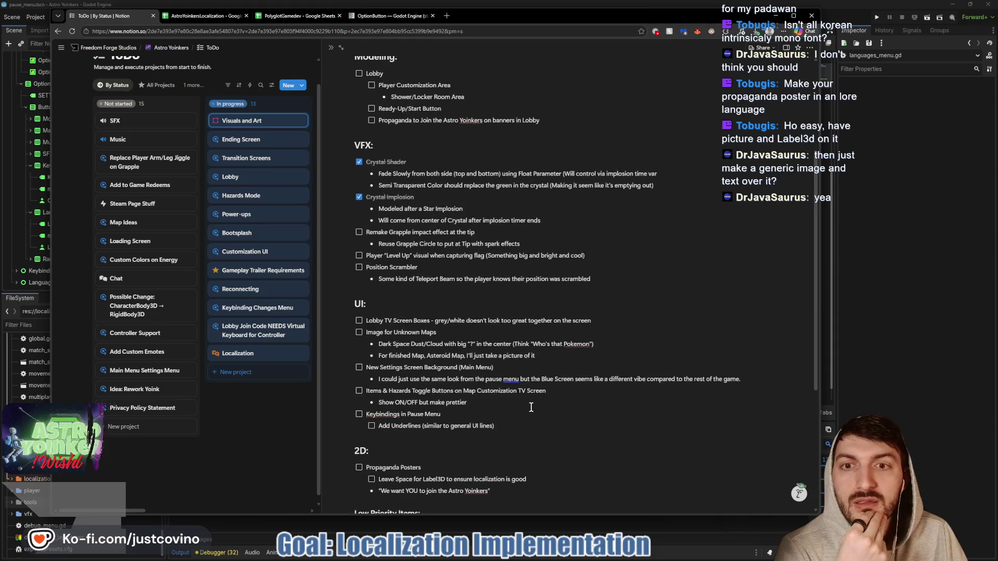
{"action": "key", "text": "alt+Tab"}
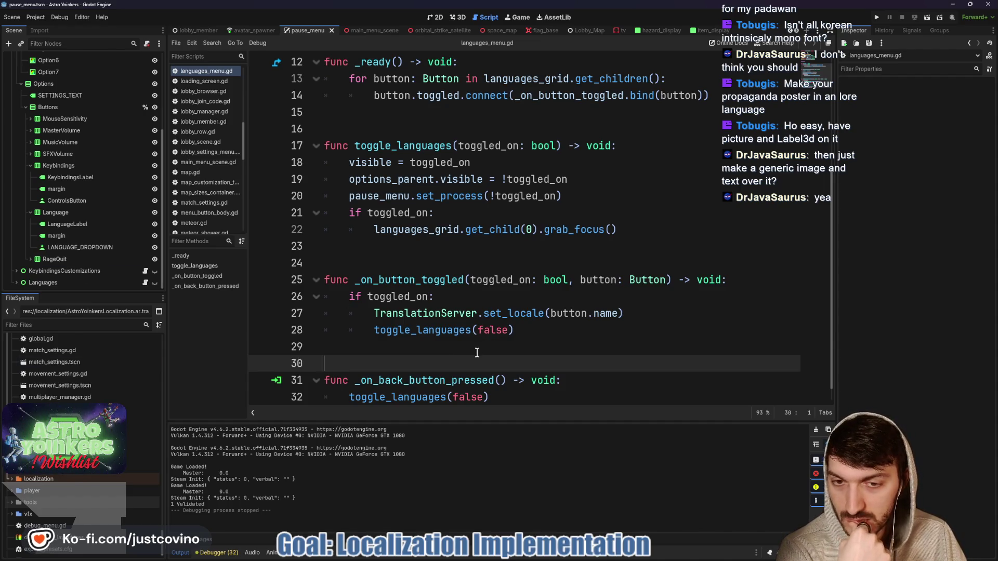
Remove the blank line above #endregion, add one below it, and save languages_menu.gd.
{"action": "scroll", "coordinate": [468, 351], "scroll_direction": "down", "scroll_amount": 1}
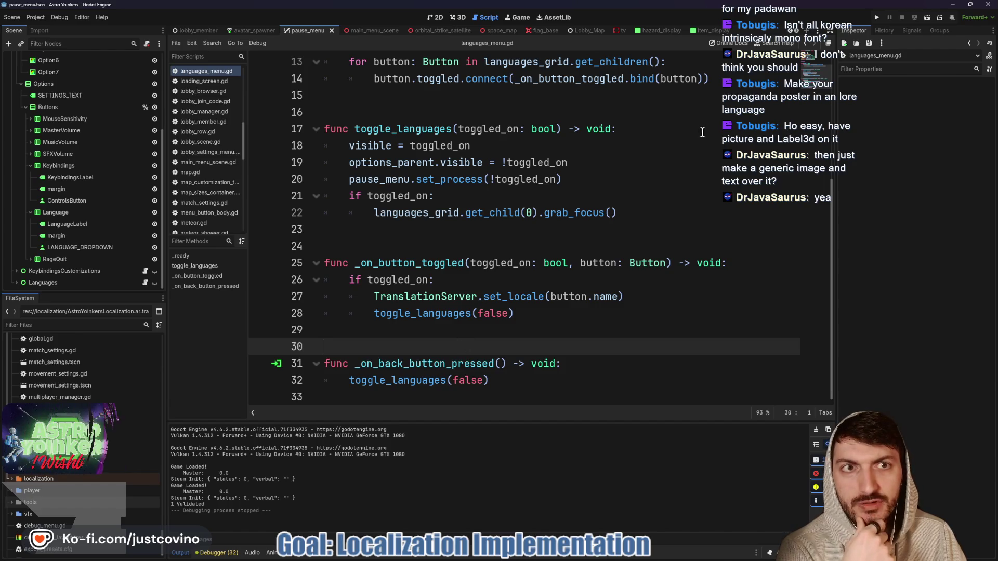
{"action": "left_click", "coordinate": [500, 239]}
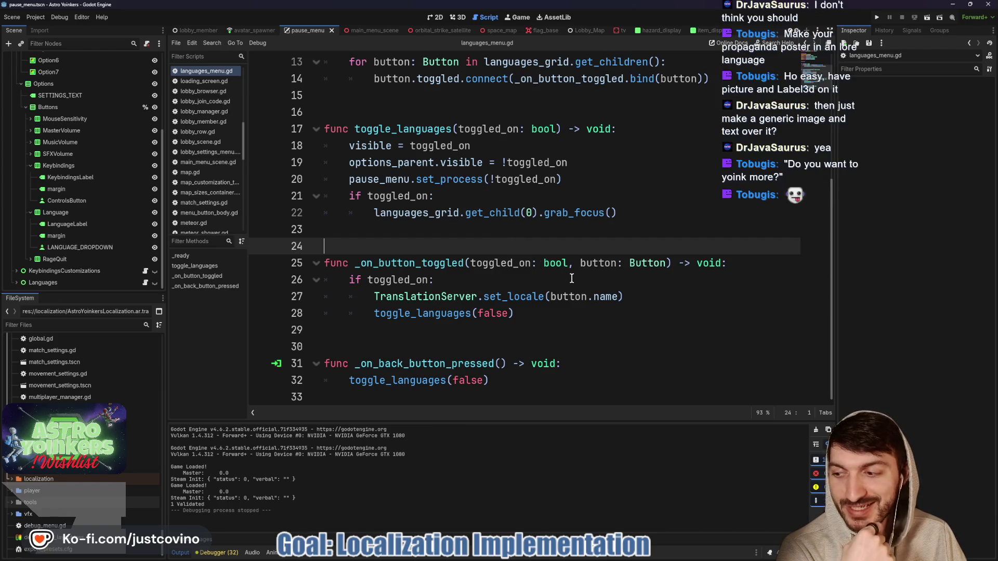
{"action": "left_click", "coordinate": [457, 231]}
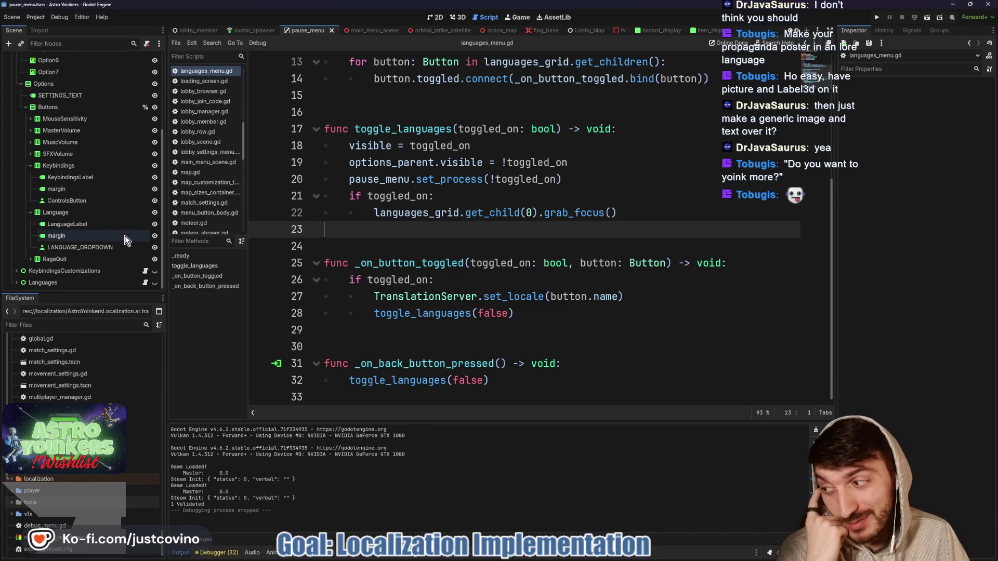
{"action": "scroll", "coordinate": [375, 260], "scroll_direction": "up", "scroll_amount": 4}
{"action": "left_click", "coordinate": [375, 299]}
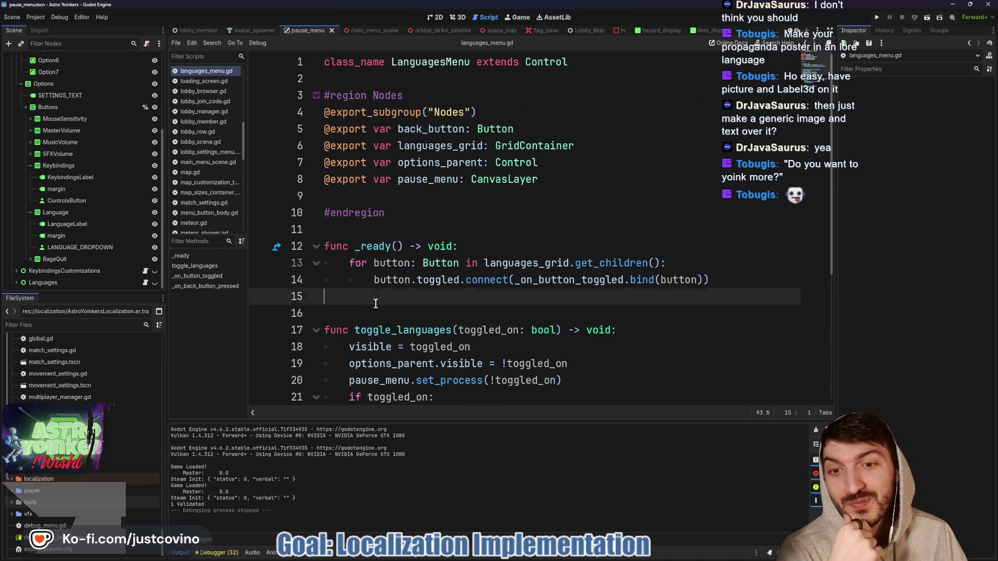
{"action": "left_click", "coordinate": [382, 228]}
{"action": "left_click", "coordinate": [357, 201]}
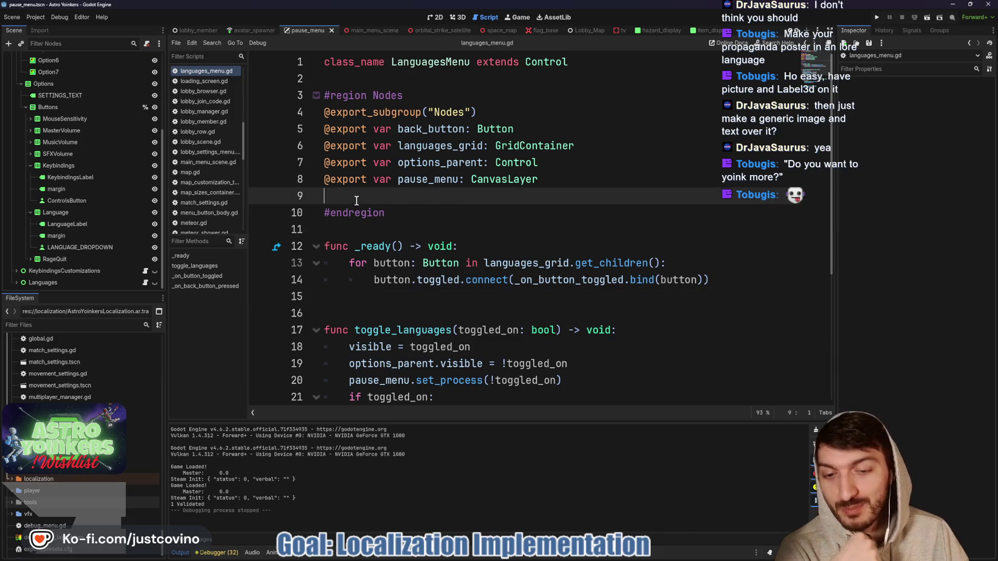
{"action": "key", "text": "BackSpace"}
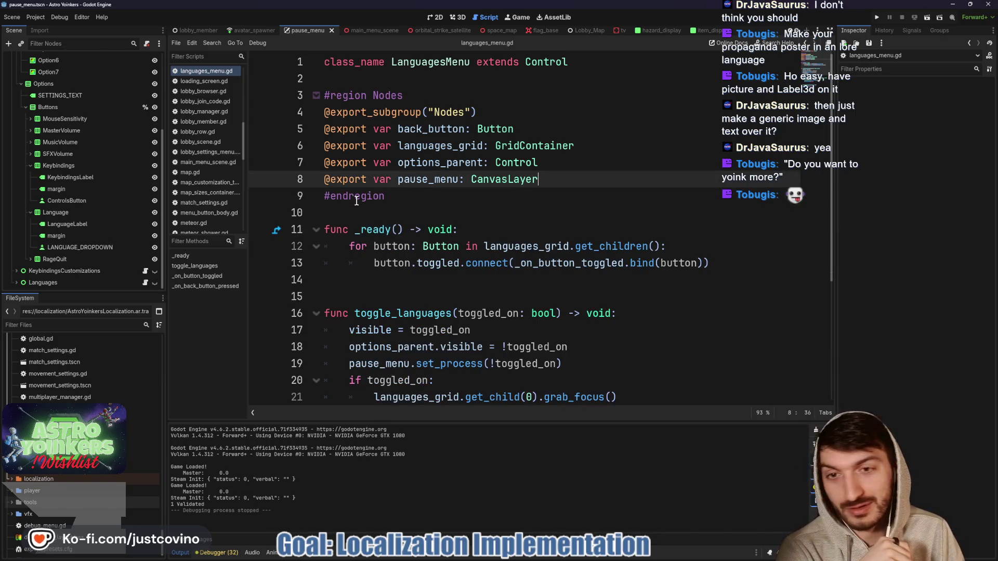
{"action": "left_click", "coordinate": [354, 211]}
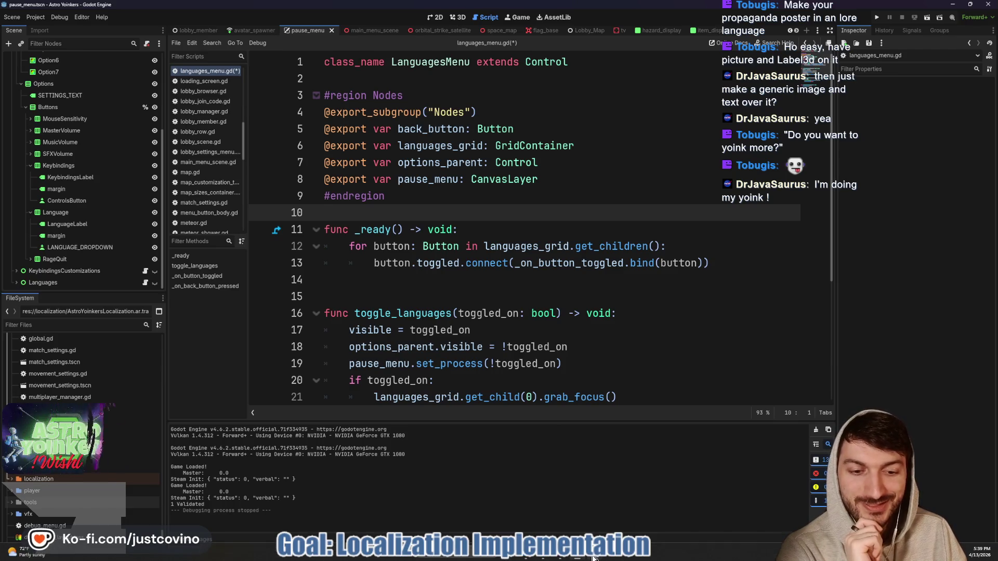
{"action": "key", "text": "Return"}
{"action": "key", "text": "ctrl+s"}
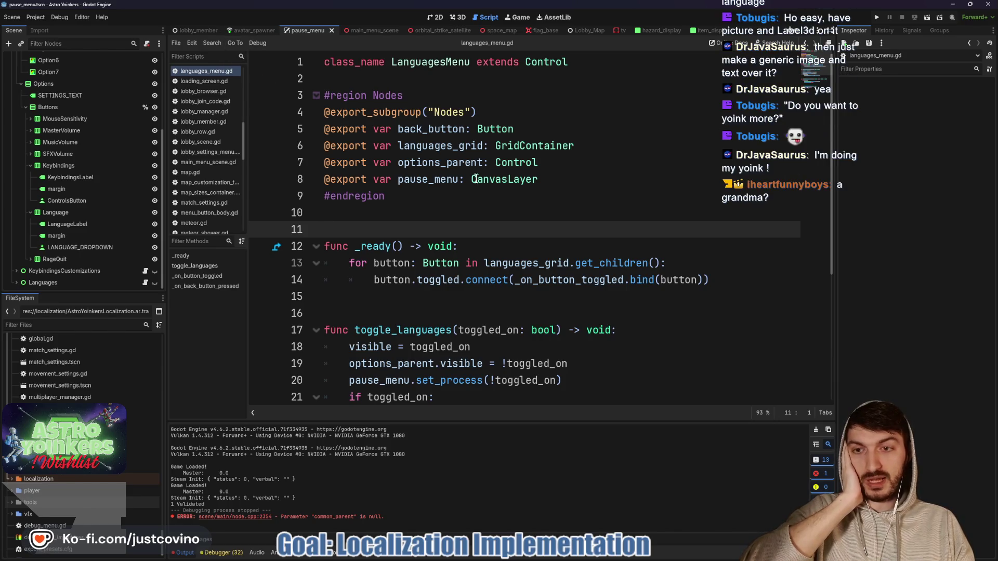
{"action": "left_click", "coordinate": [416, 212]}
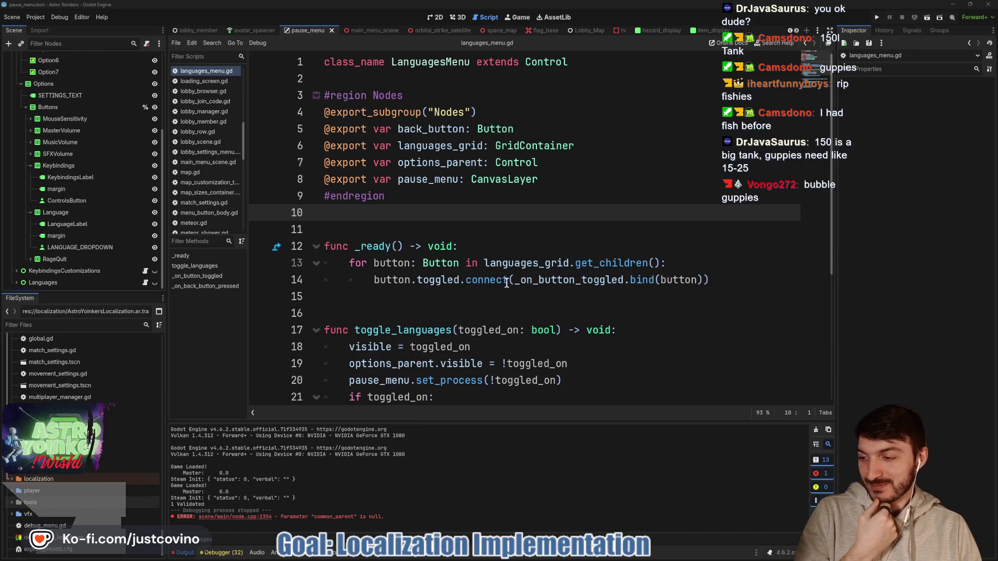
{"action": "mouse_move", "coordinate": [507, 283]}
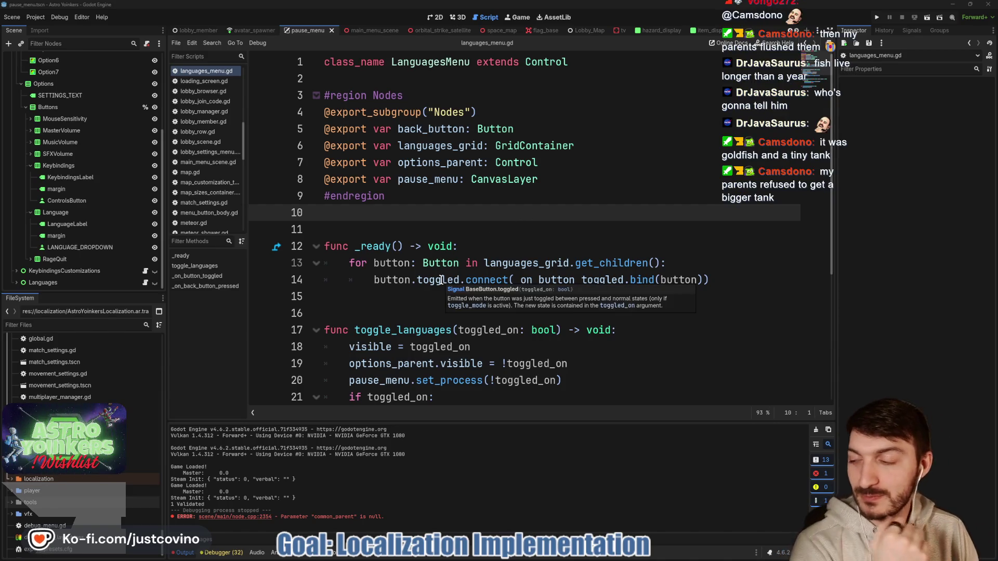
{"action": "left_click", "coordinate": [387, 223]}
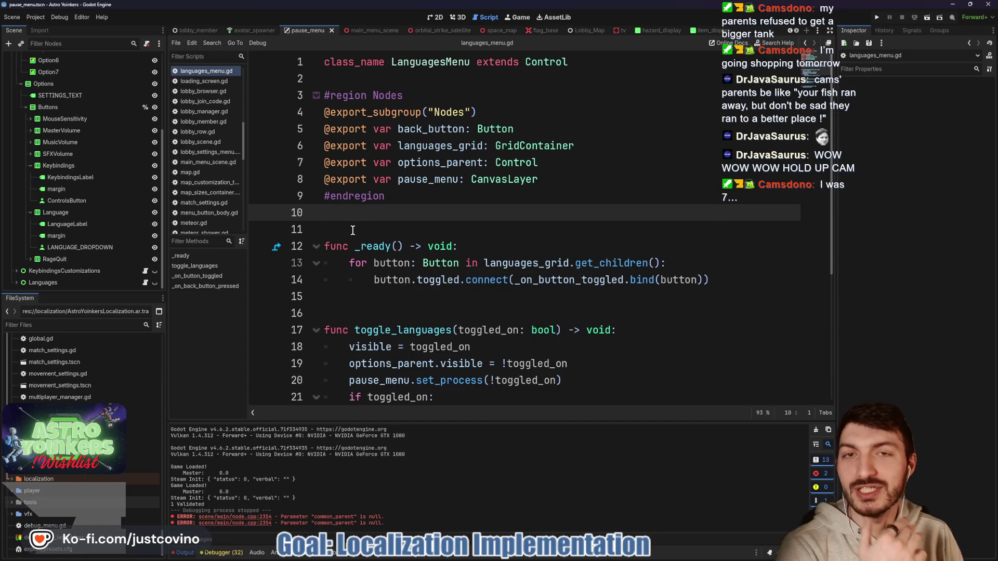
Empty the Output panel log, then return the caret to line 10 of languages_menu.gd.
{"action": "left_click", "coordinate": [353, 230]}
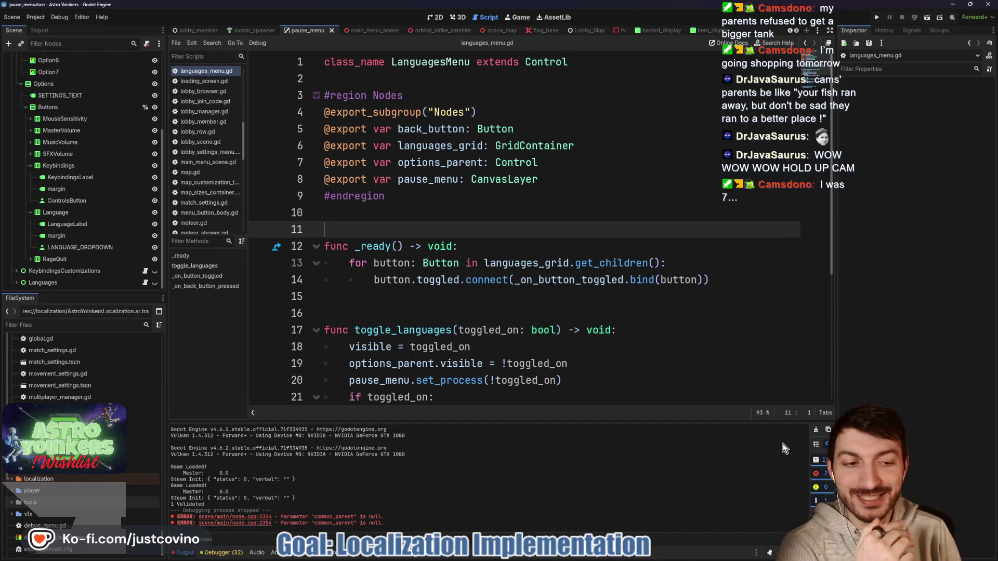
{"action": "left_click", "coordinate": [816, 430]}
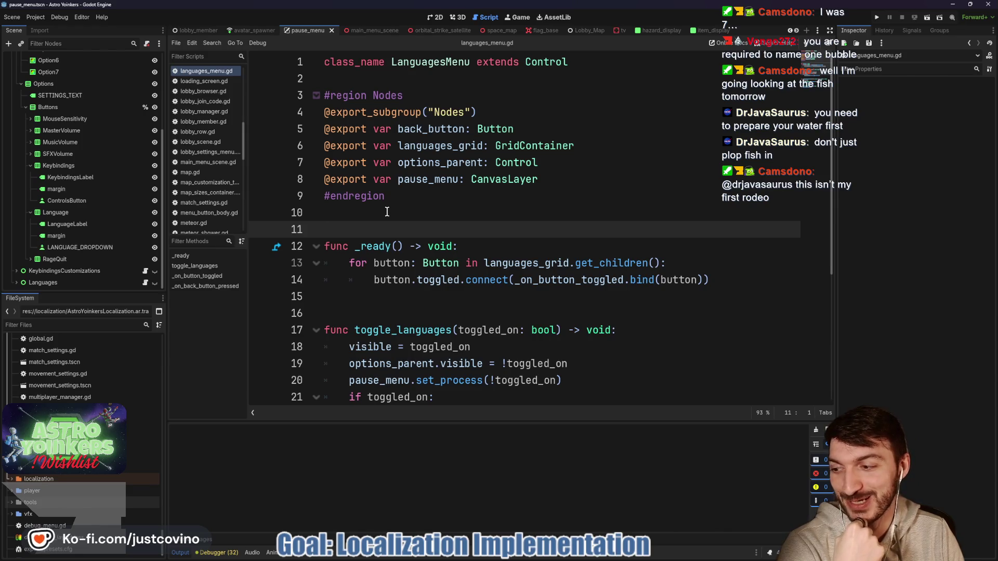
{"action": "left_click", "coordinate": [391, 211]}
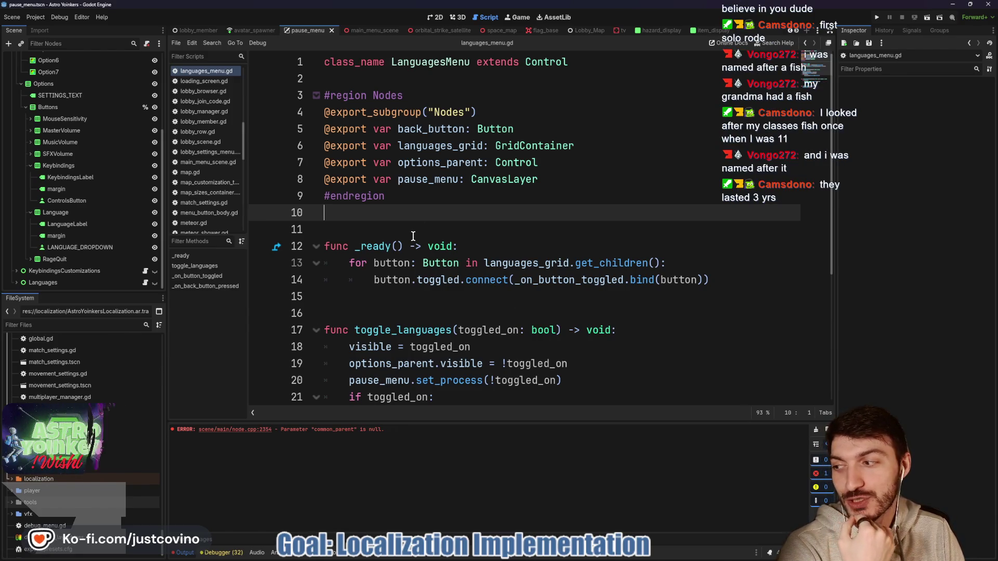
{"action": "scroll", "coordinate": [413, 237], "scroll_direction": "down", "scroll_amount": 2}
Review the set_process and options_parent.visible lines, then switch to GitHub Desktop's 14 changed files.
{"action": "left_click", "coordinate": [394, 202]}
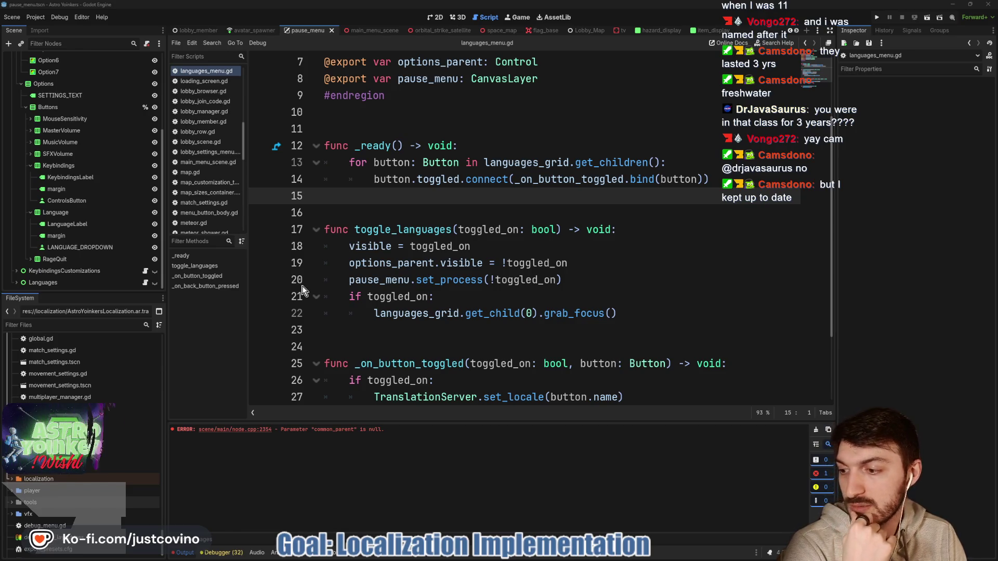
{"action": "left_click", "coordinate": [524, 280]}
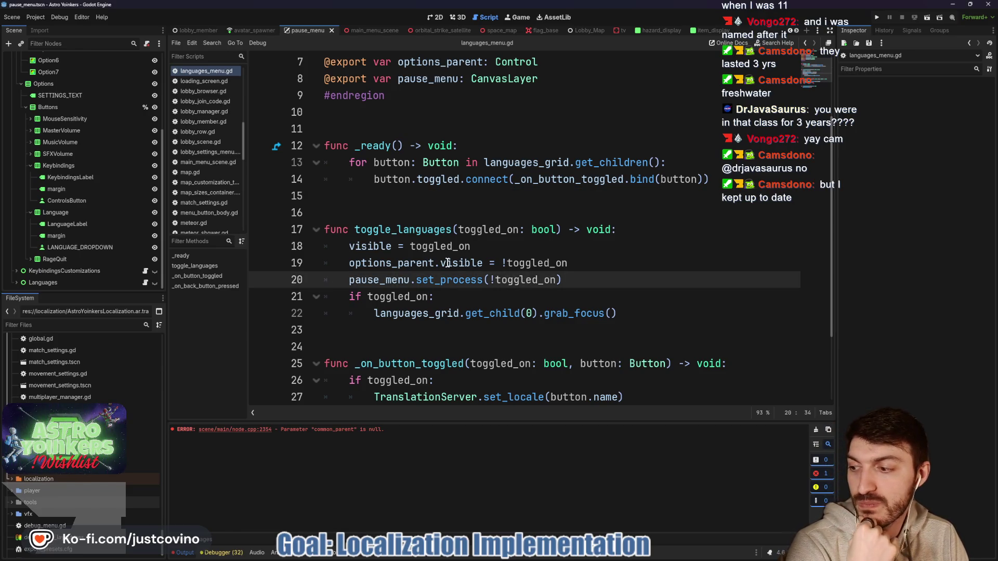
{"action": "left_click", "coordinate": [483, 263]}
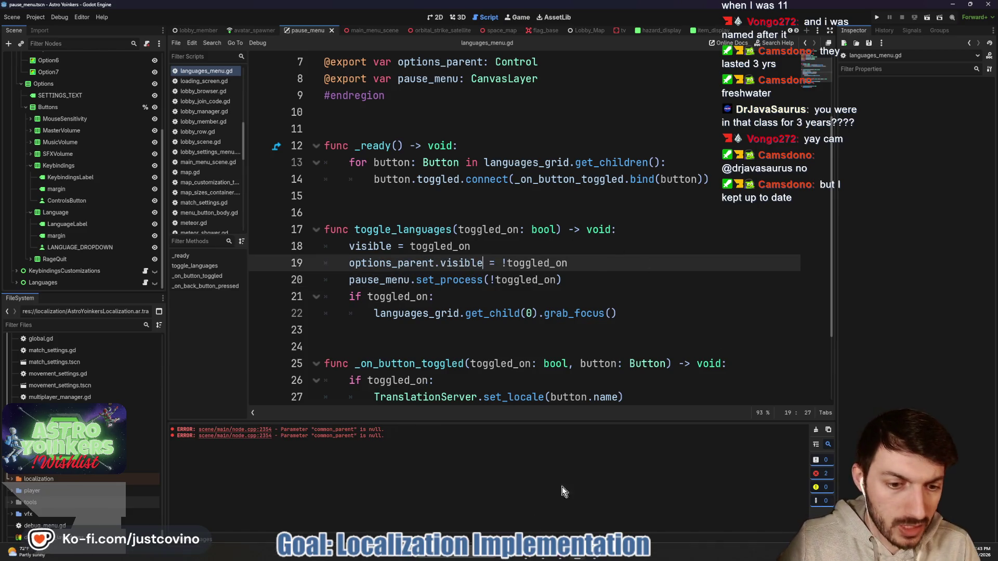
{"action": "key", "text": "alt+Tab"}
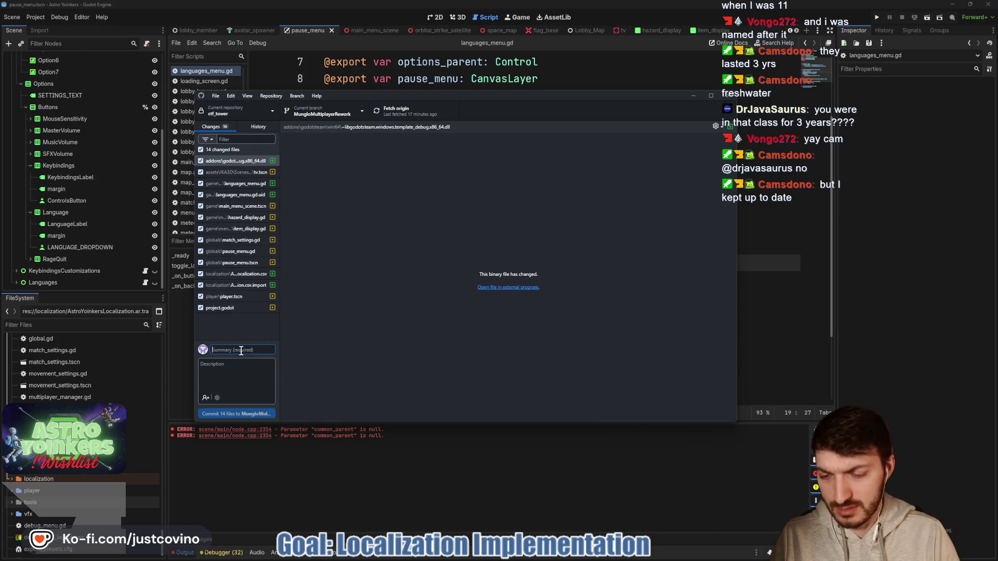
Commit all 14 files with summary 'Translations Started', push to origin, and go back to Godot.
{"action": "type", "text": "Translation"}
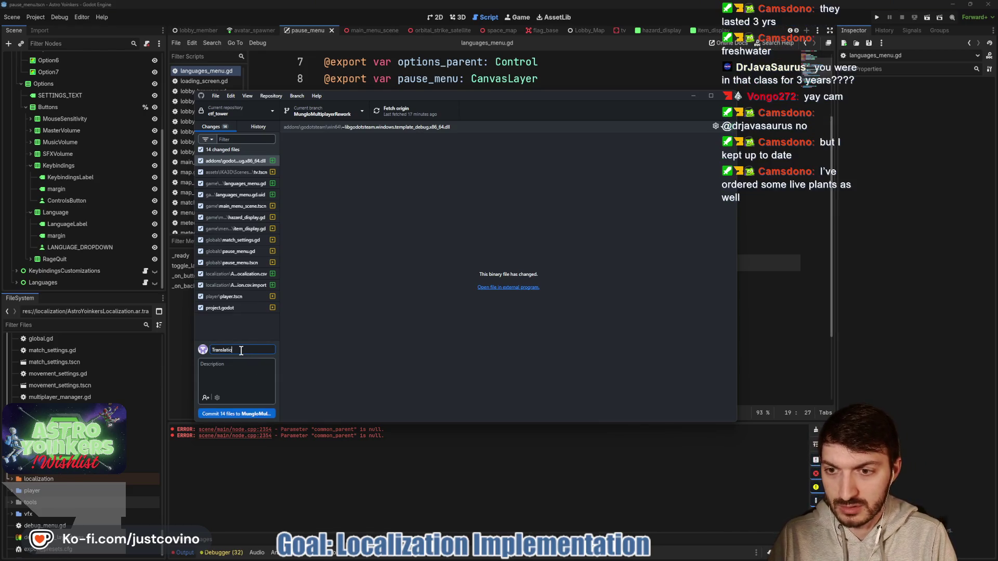
{"action": "type", "text": "s Started"}
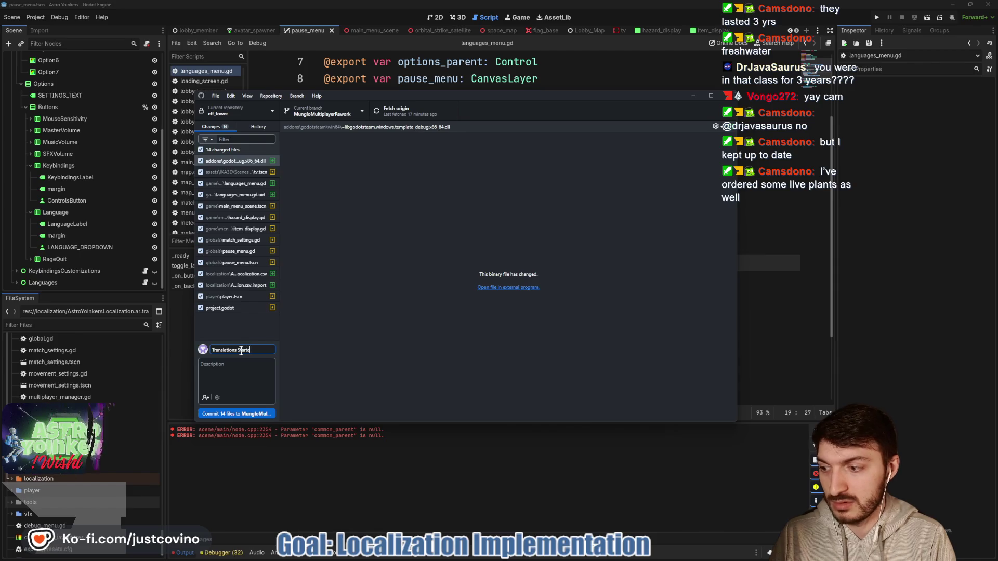
{"action": "left_click", "coordinate": [245, 411]}
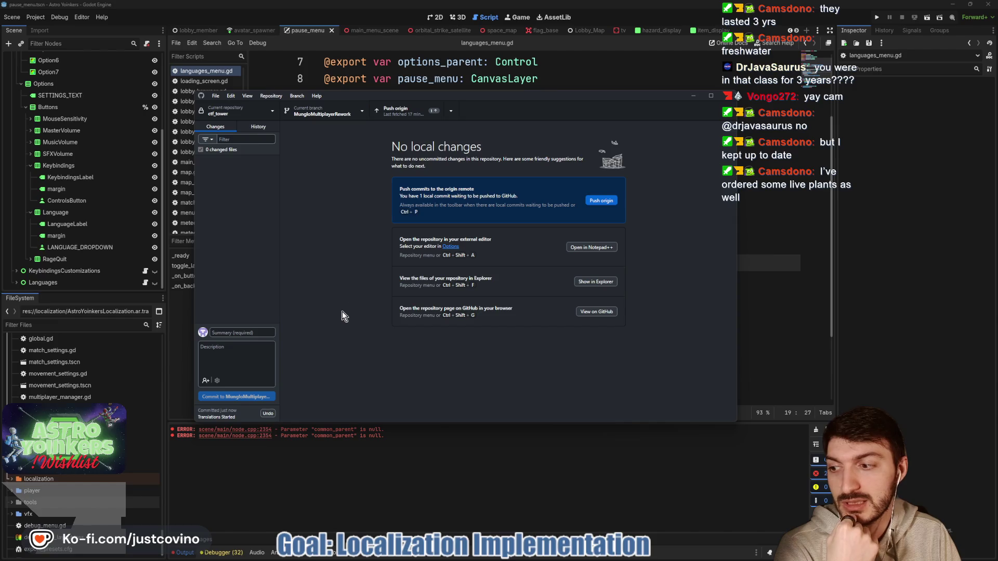
{"action": "left_click", "coordinate": [608, 202]}
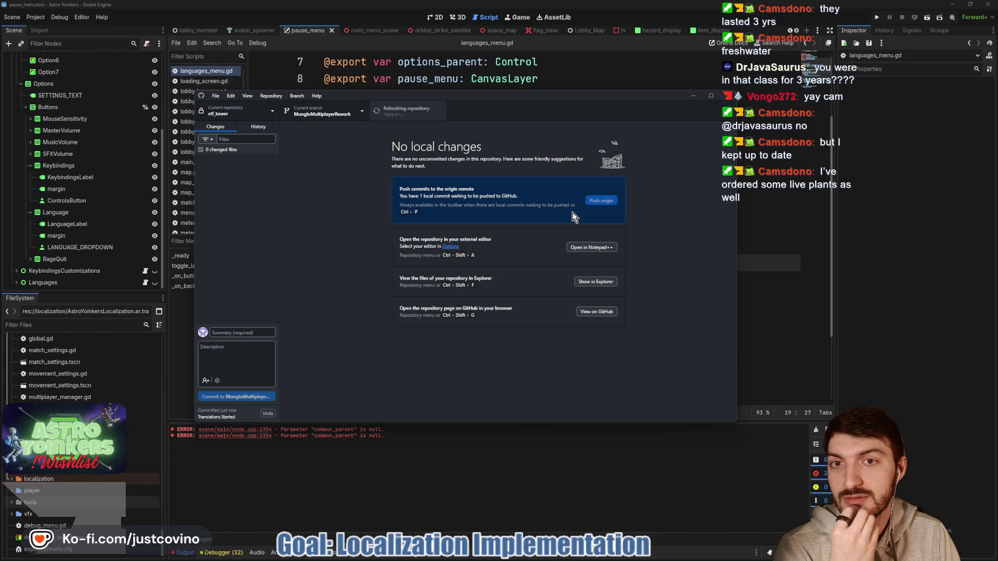
{"action": "left_click", "coordinate": [800, 246]}
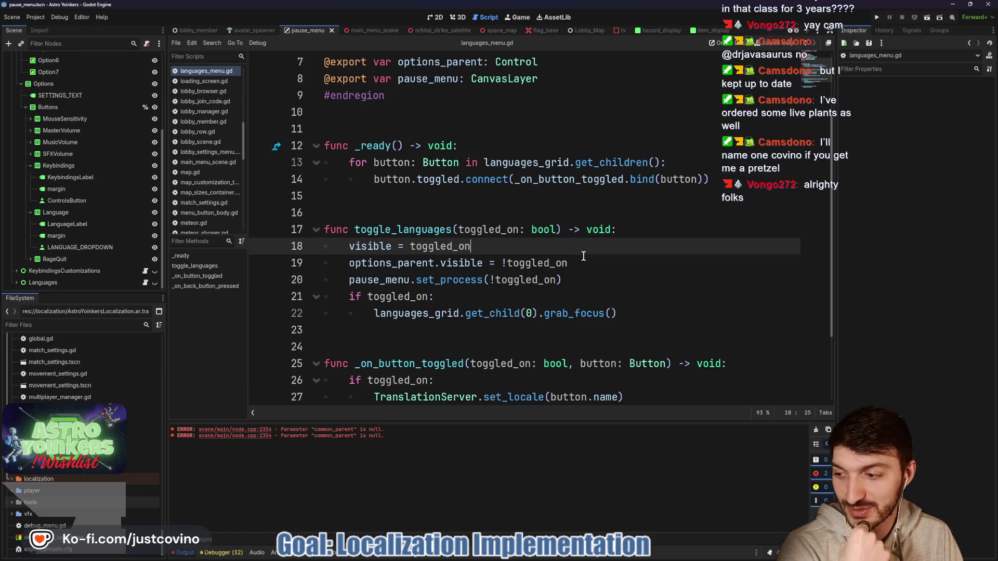
Put the caret on blank line 16, then switch to the Twitch chat popout window.
{"action": "left_click", "coordinate": [477, 213]}
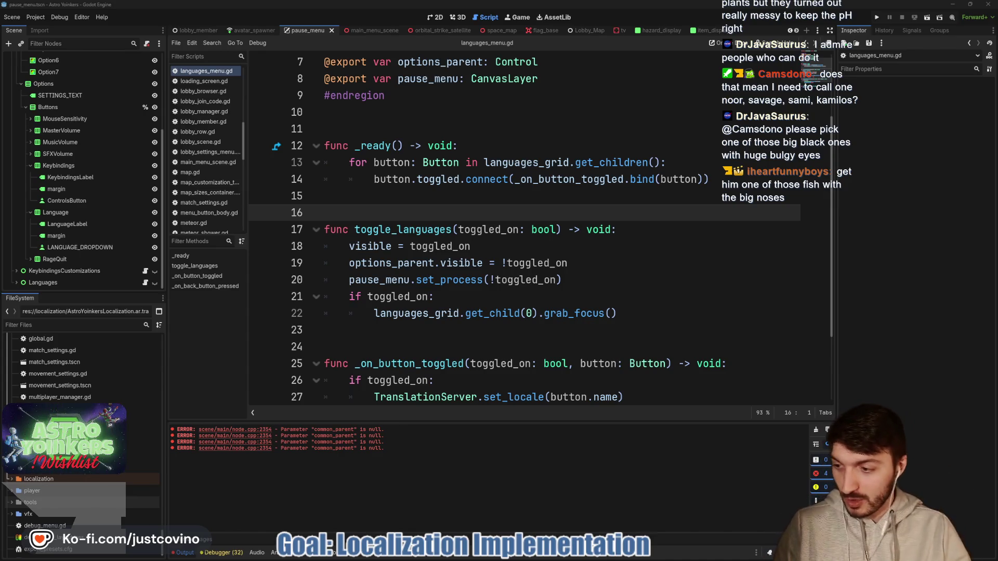
{"action": "key", "text": "alt+Tab"}
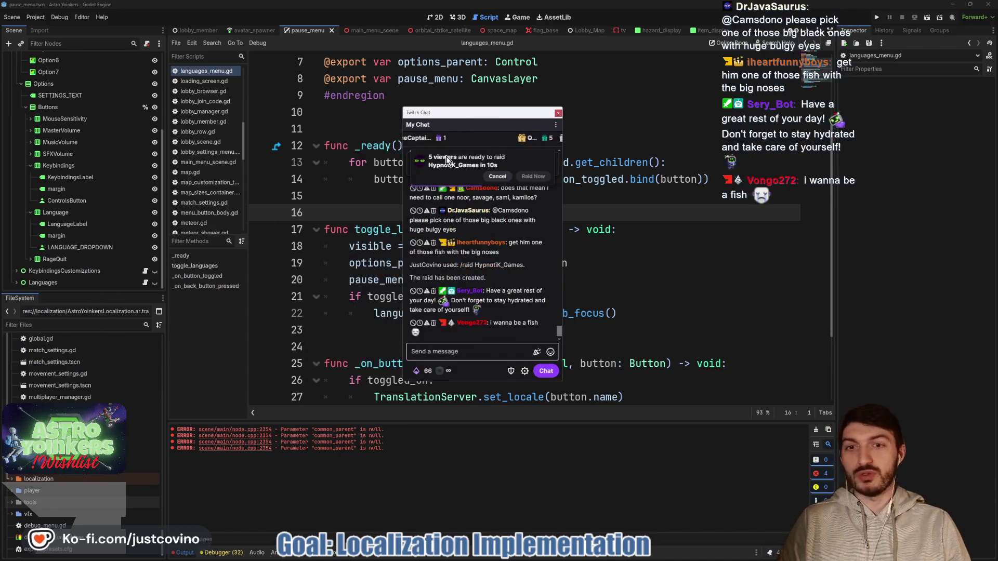
Draft an unsent /ban command for a viewer's username in the Twitch chat field.
{"action": "left_click", "coordinate": [479, 345]}
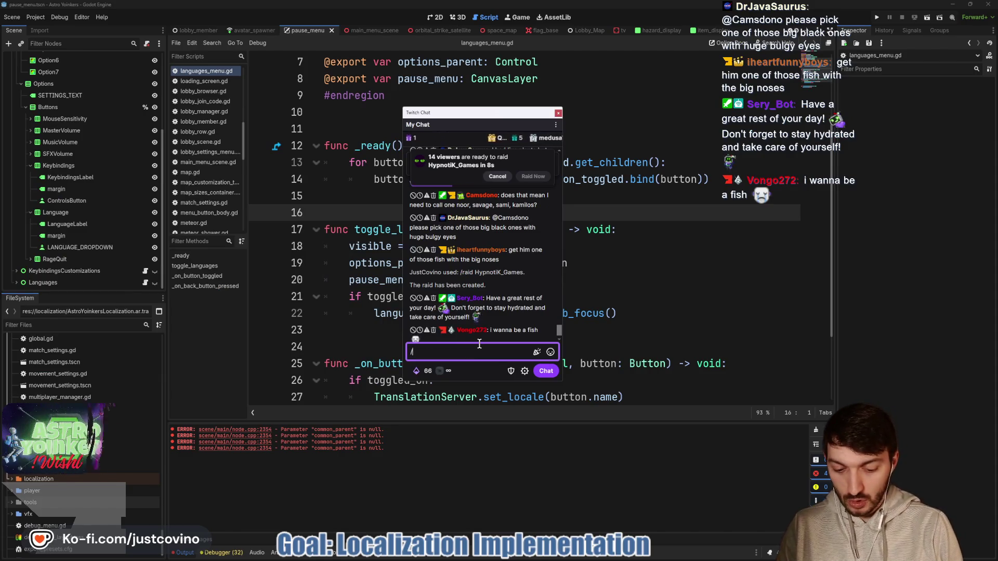
{"action": "type", "text": "/ban iheartfu"}
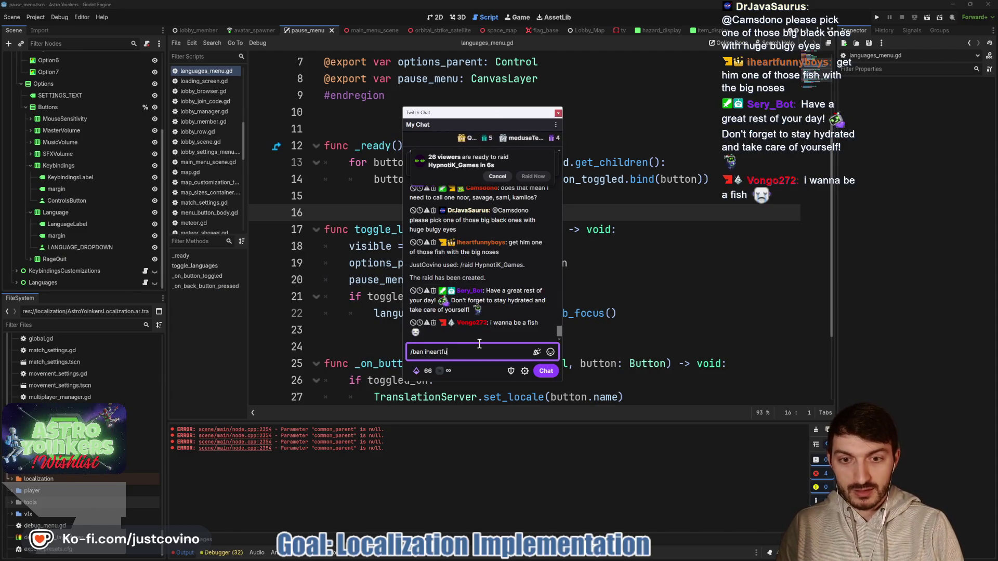
{"action": "type", "text": "nnyboys"}
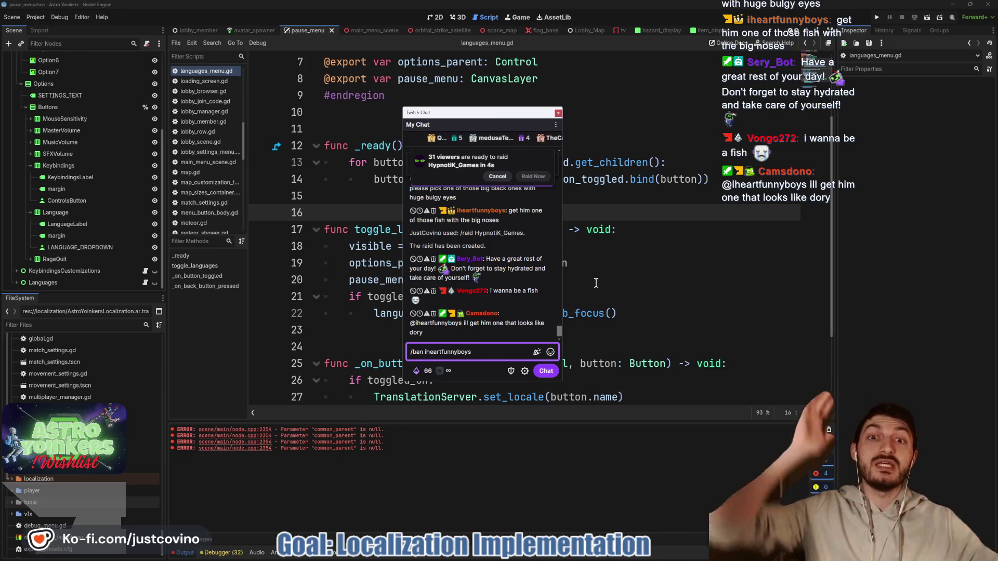